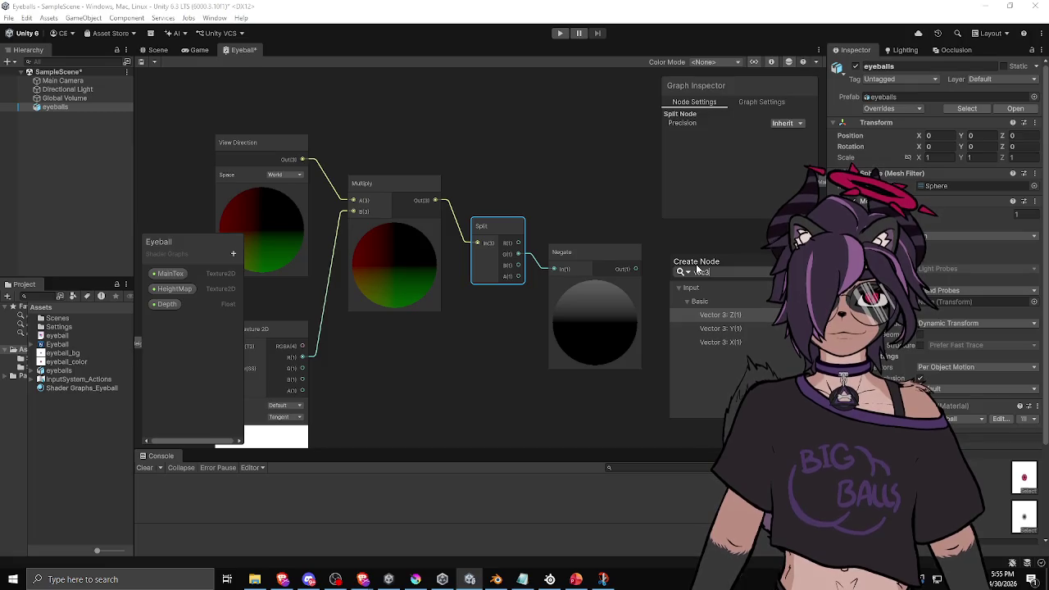
# Step: Add a Vector 3 node fed by Split's R channel and the Negate output
pyautogui.press('Return')
pyautogui.moveTo(521, 244)
pyautogui.mouseDown()
pyautogui.moveTo(669, 269)
pyautogui.moveTo(669, 294)
pyautogui.mouseUp()
pyautogui.click(594, 273)
# Step: Collapse the Negate preview and line up the Split, Negate and Vector 3 nodes
pyautogui.click(595, 284)
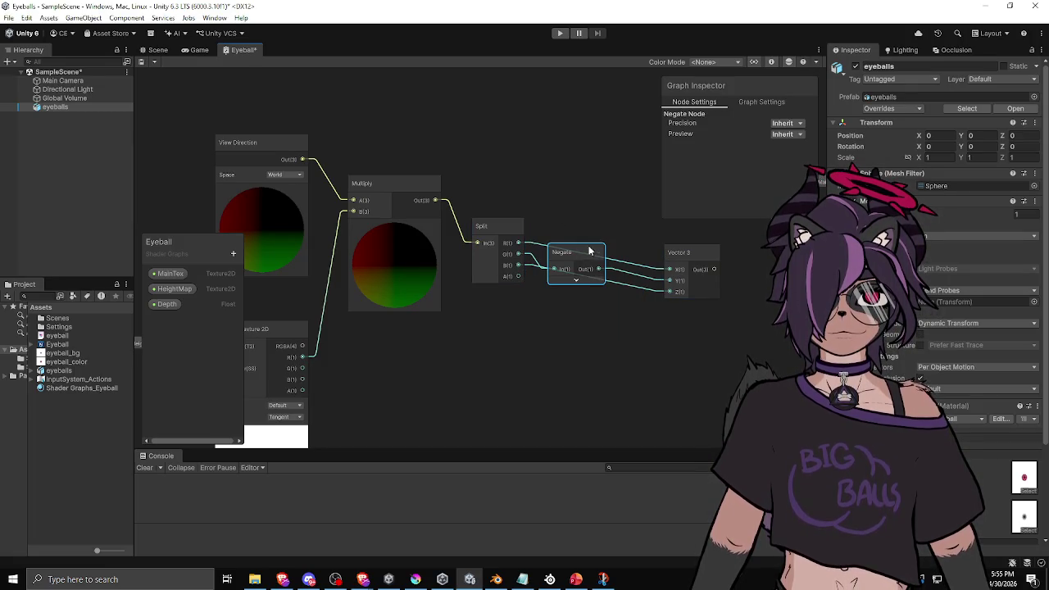
pyautogui.moveTo(696, 254); pyautogui.dragTo(671, 229)
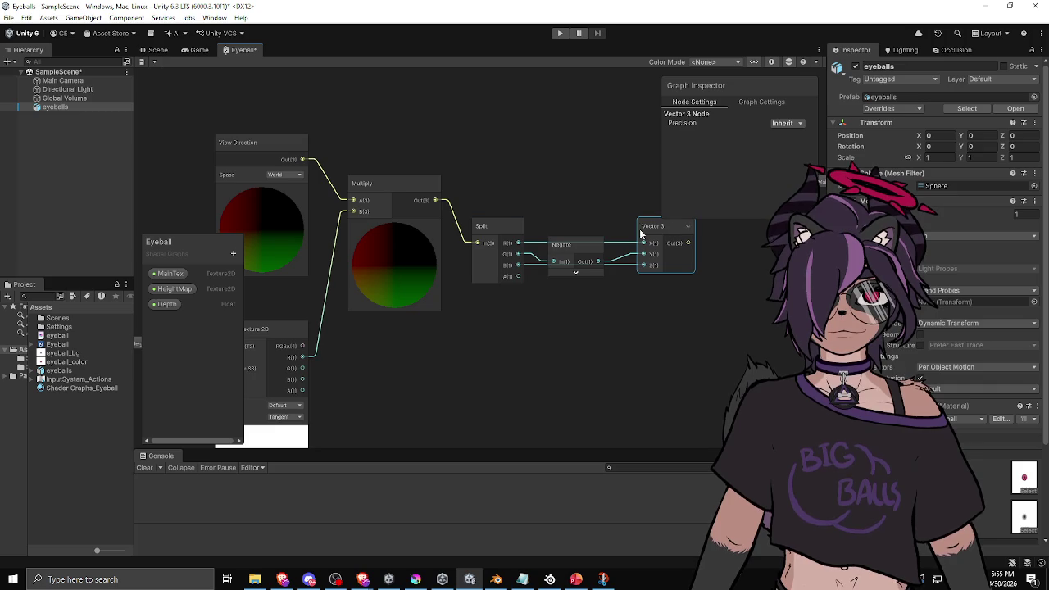
pyautogui.moveTo(578, 248); pyautogui.dragTo(585, 245)
pyautogui.moveTo(511, 332)
pyautogui.mouseDown()
pyautogui.moveTo(666, 229)
pyautogui.moveTo(635, 229)
pyautogui.moveTo(644, 226)
pyautogui.mouseUp()
pyautogui.moveTo(726, 288)
pyautogui.mouseDown()
pyautogui.moveTo(507, 293)
pyautogui.moveTo(518, 273)
pyautogui.mouseUp()
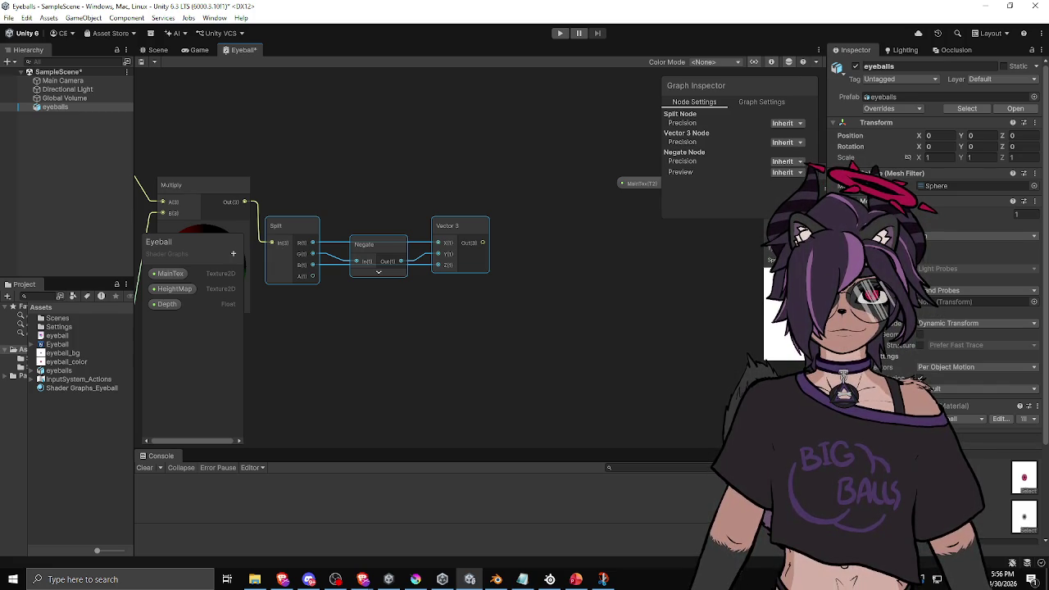
pyautogui.click(514, 272)
# Step: Add a UV node above the texture sampler and an Add node fed by UV
pyautogui.scroll(-3, 605, 272)
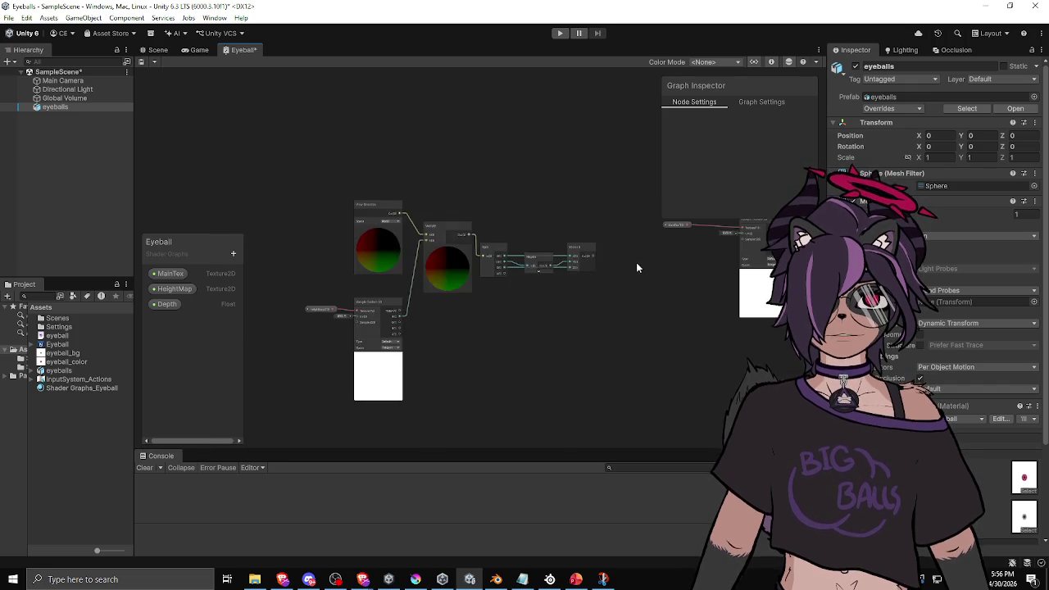
pyautogui.scroll(2, 631, 264)
pyautogui.rightClick(346, 184)
pyautogui.click(365, 191)
pyautogui.write('uv')
pyautogui.press('Return')
pyautogui.moveTo(374, 211)
pyautogui.mouseDown()
pyautogui.moveTo(408, 145)
pyautogui.moveTo(494, 189)
pyautogui.mouseUp()
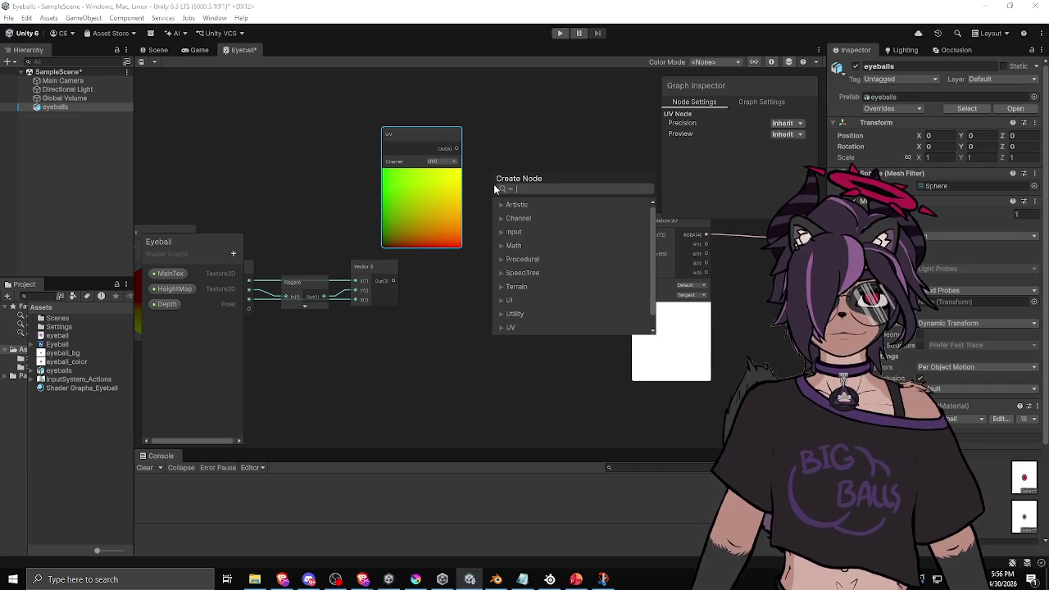
pyautogui.write('add')
pyautogui.press('Return')
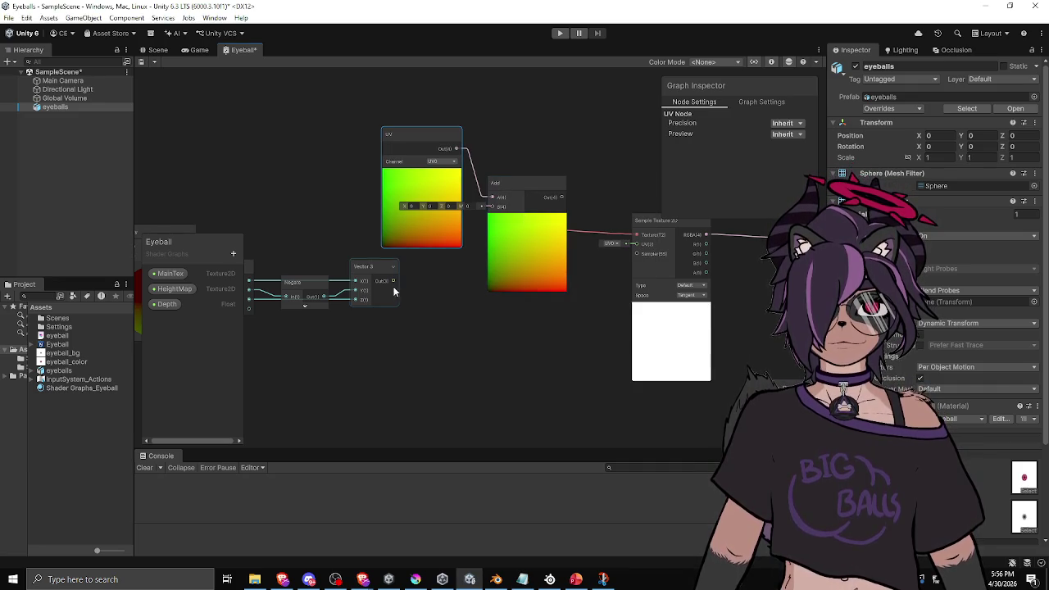
# Step: Multiply Vector 3 by Depth, add it to UV, and feed Sample Texture 2D's UV
pyautogui.moveTo(422, 344); pyautogui.dragTo(423, 344)
pyautogui.write('mul')
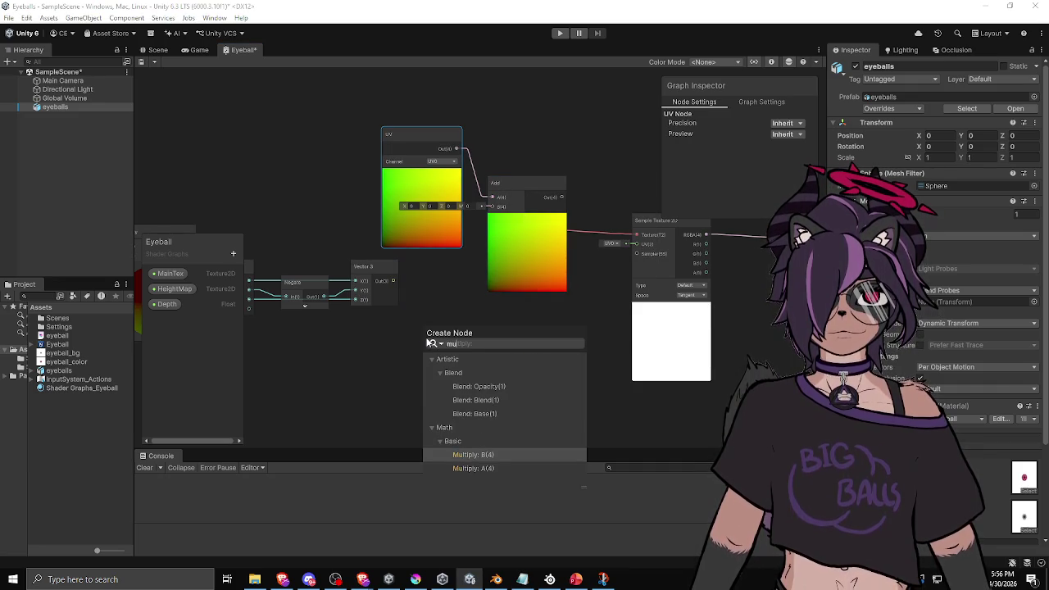
pyautogui.press('Return')
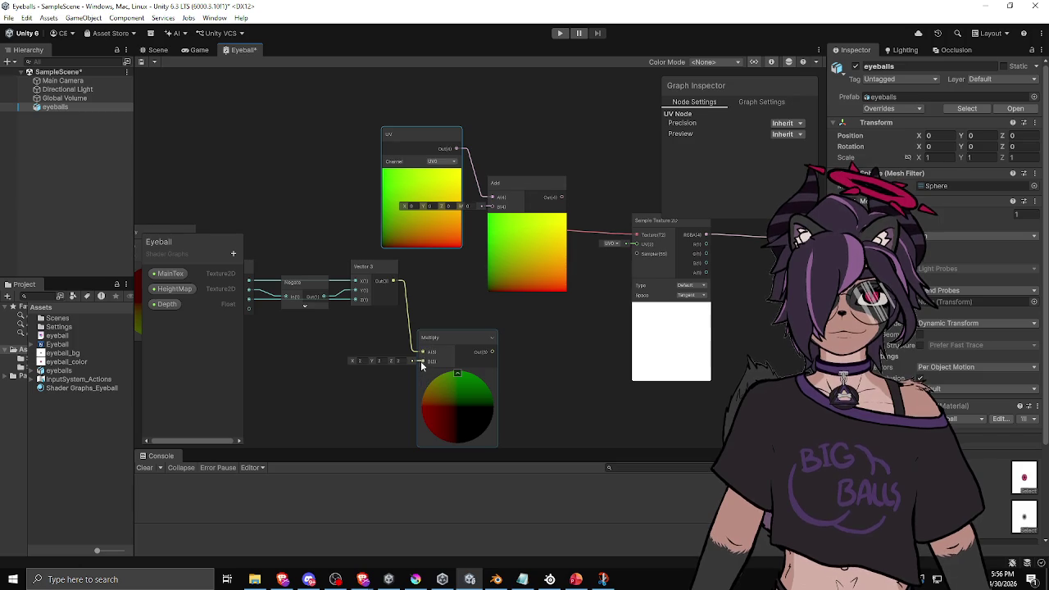
pyautogui.moveTo(166, 304)
pyautogui.mouseDown()
pyautogui.moveTo(325, 383)
pyautogui.moveTo(421, 361)
pyautogui.mouseUp()
pyautogui.moveTo(457, 331); pyautogui.dragTo(444, 309)
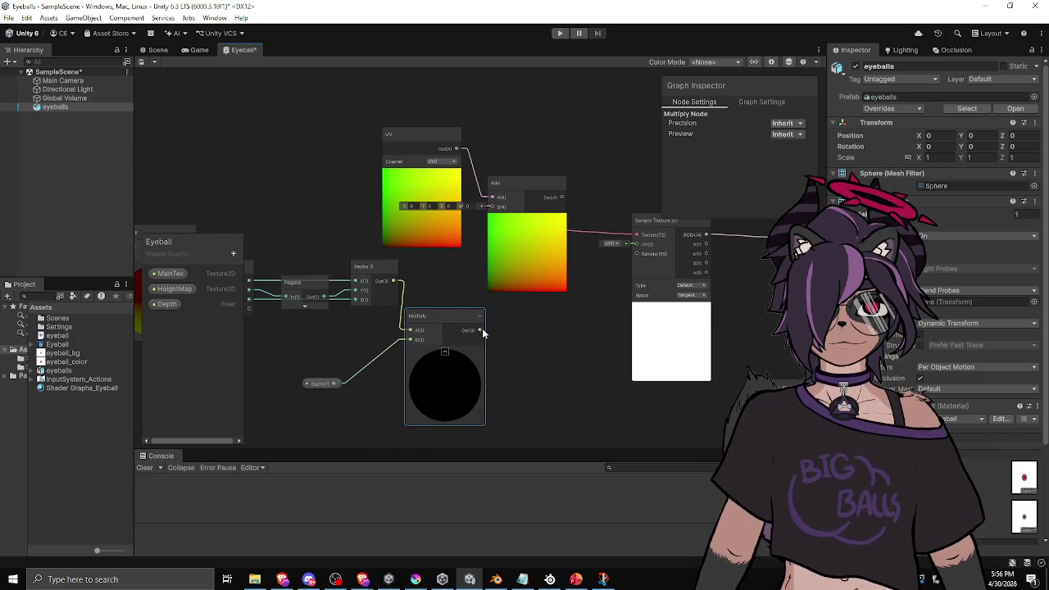
pyautogui.moveTo(497, 211); pyautogui.dragTo(496, 208)
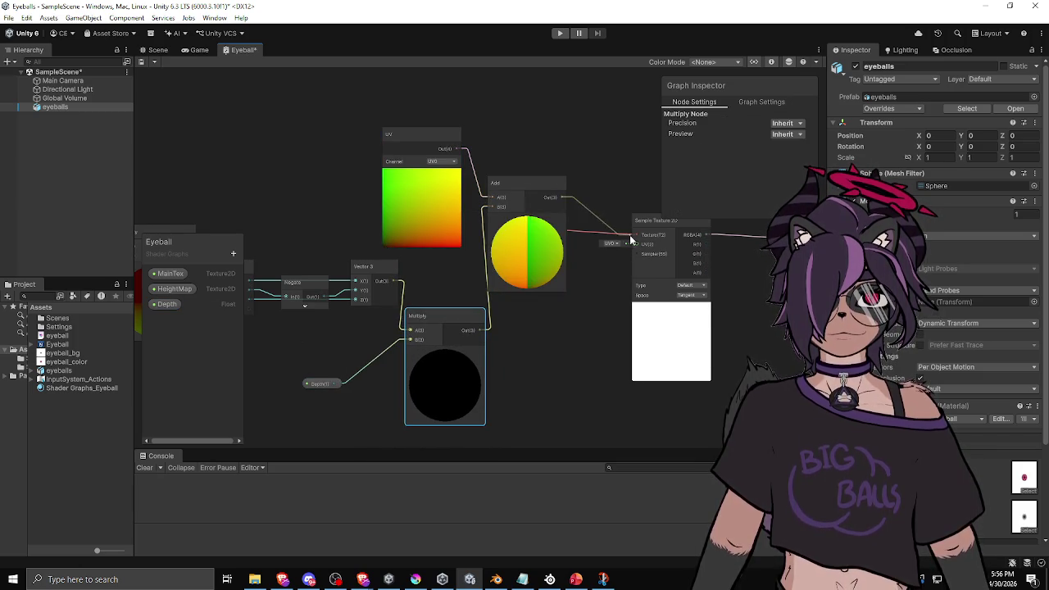
pyautogui.moveTo(639, 245); pyautogui.dragTo(637, 244)
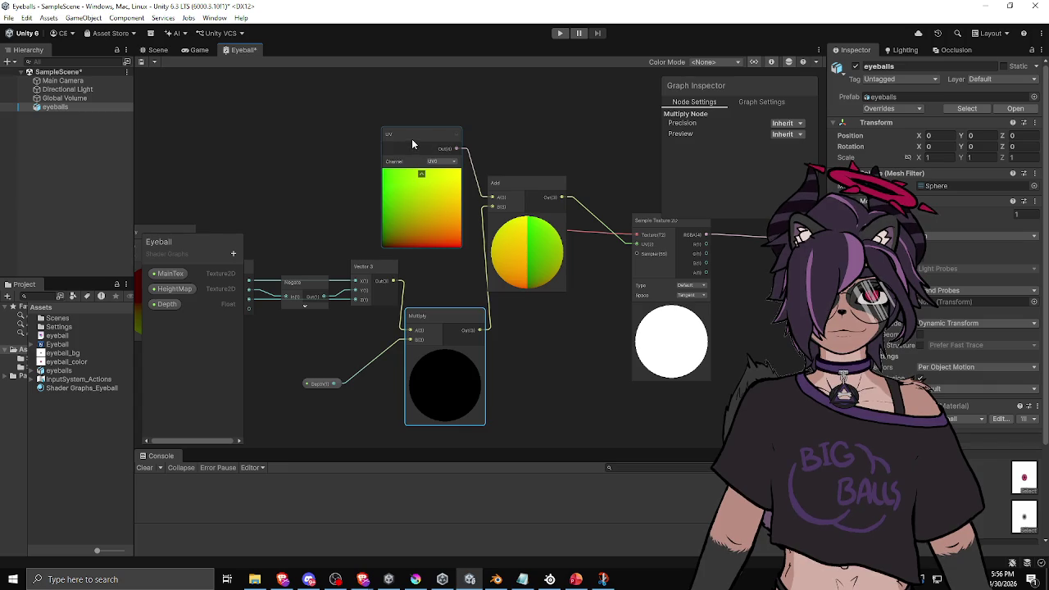
# Step: Collapse the UV and Add previews and rearrange the UV, Add and MainTex nodes
pyautogui.moveTo(427, 180); pyautogui.dragTo(415, 175)
pyautogui.click(411, 170)
pyautogui.moveTo(525, 182); pyautogui.dragTo(566, 190)
pyautogui.click(555, 215)
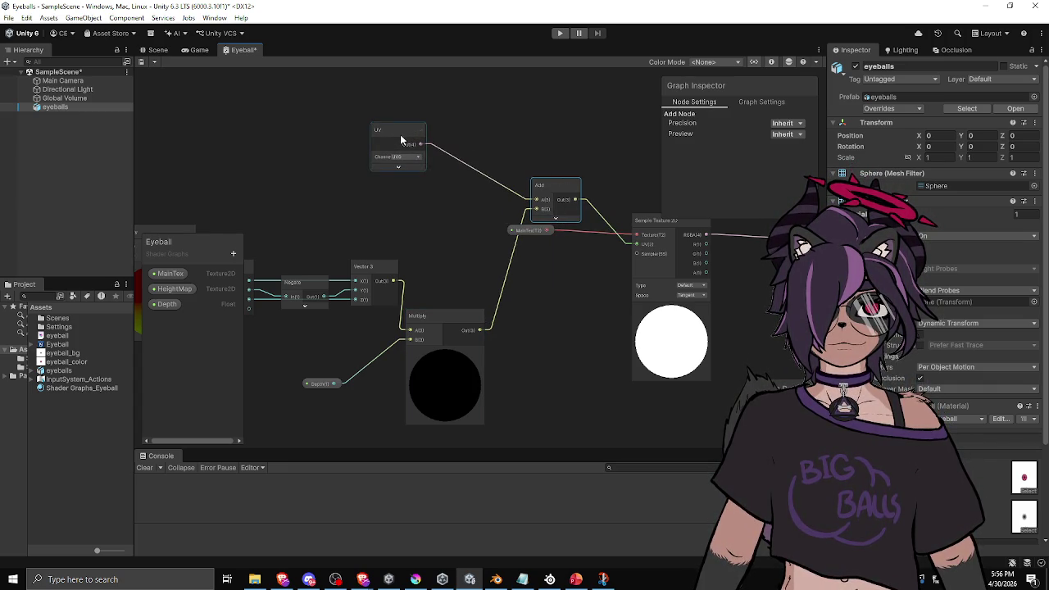
pyautogui.moveTo(397, 144); pyautogui.dragTo(474, 199)
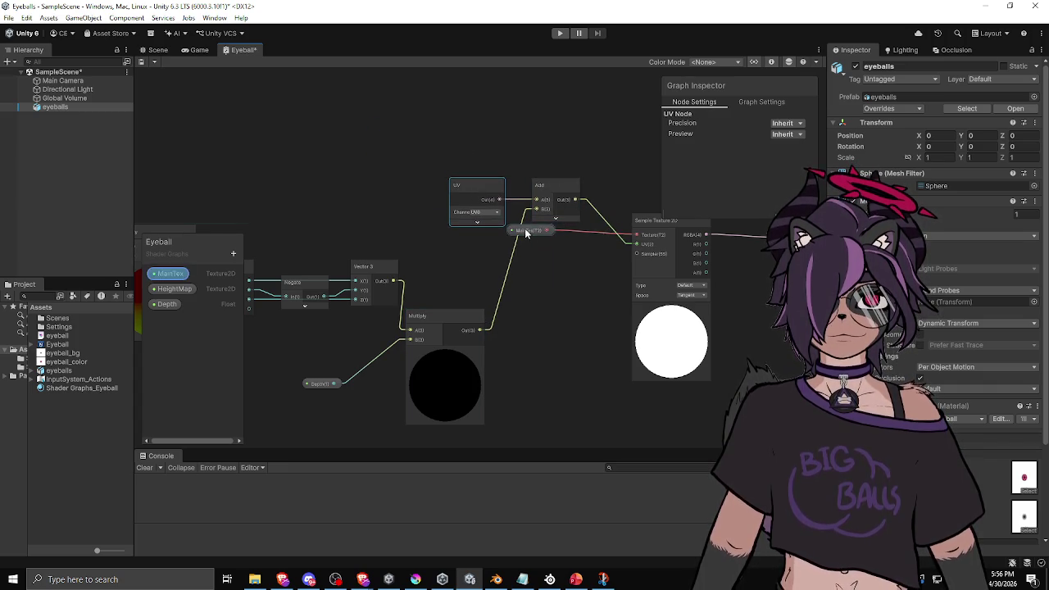
pyautogui.moveTo(525, 228); pyautogui.dragTo(594, 158)
pyautogui.moveTo(551, 213); pyautogui.dragTo(300, 203)
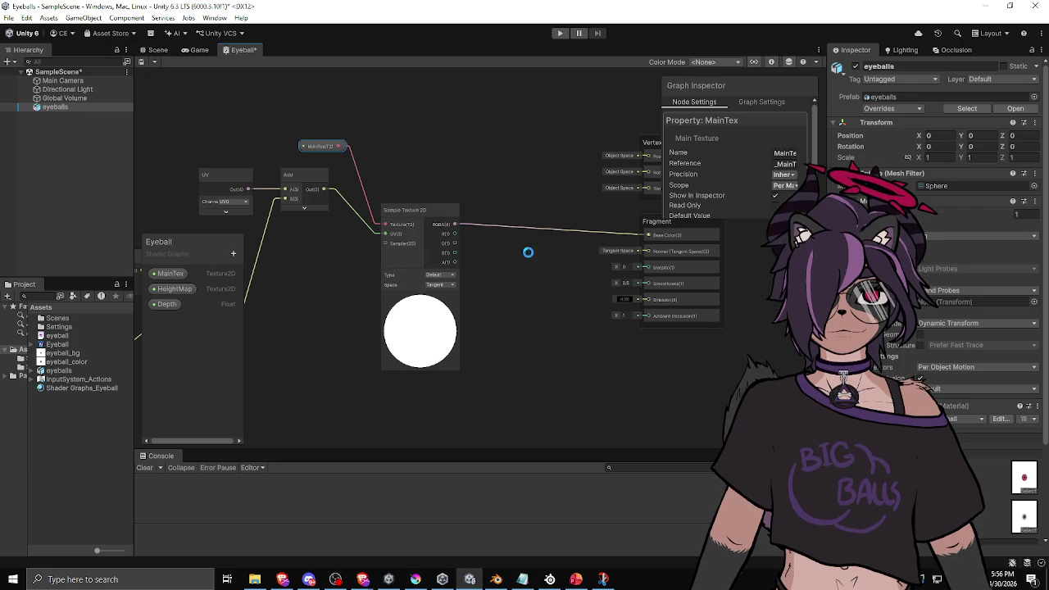
# Step: Select the eyeball material in the Scene view and drag Depth down from 0.27, then to 0.09
pyautogui.click(157, 51)
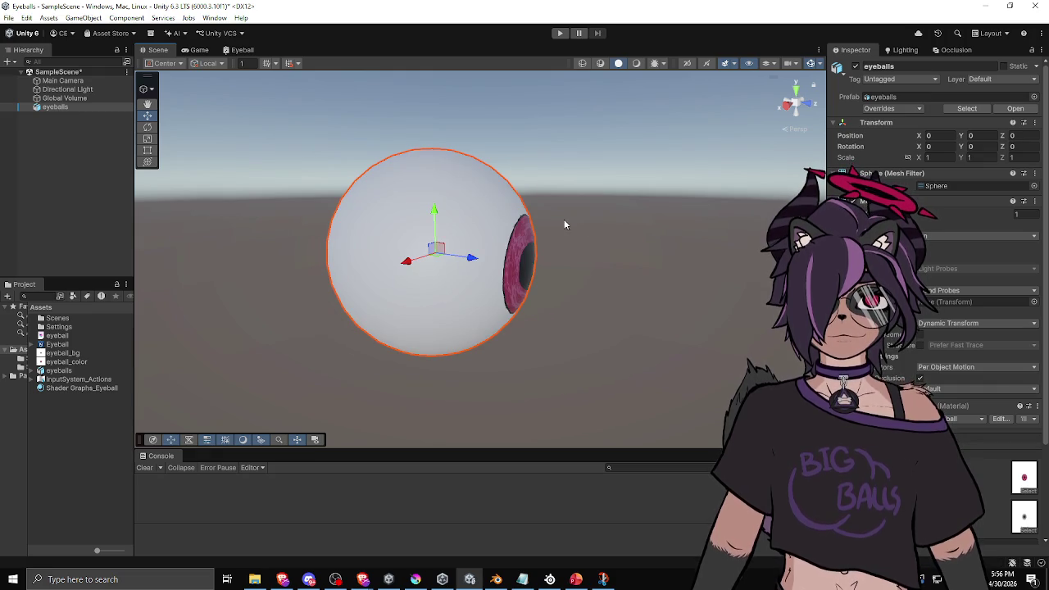
pyautogui.moveTo(571, 268)
pyautogui.mouseDown()
pyautogui.moveTo(382, 159)
pyautogui.moveTo(368, 243)
pyautogui.moveTo(344, 224)
pyautogui.moveTo(426, 222)
pyautogui.moveTo(412, 214)
pyautogui.mouseUp()
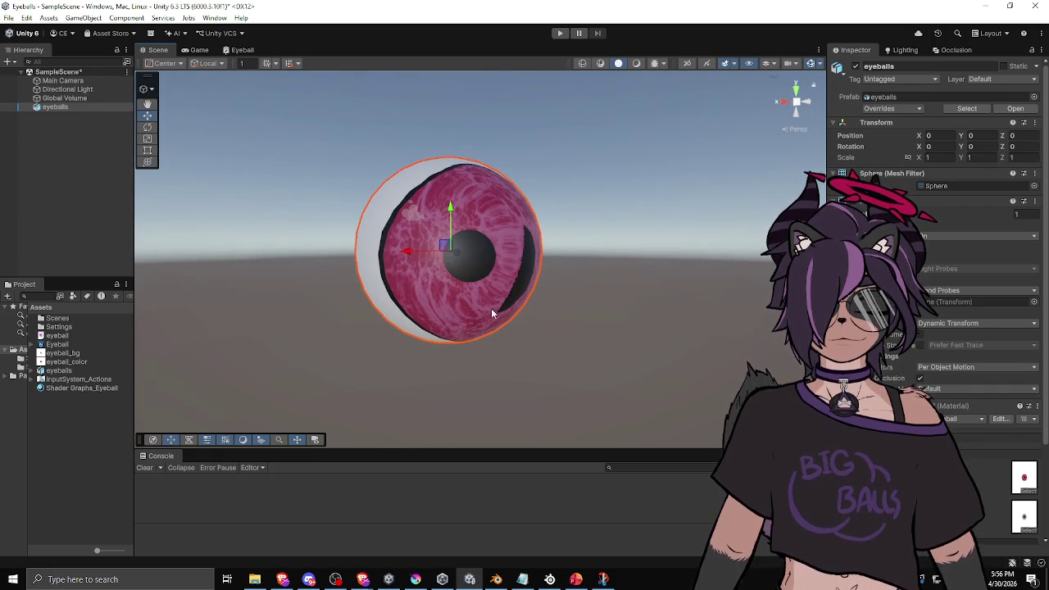
pyautogui.click(82, 387)
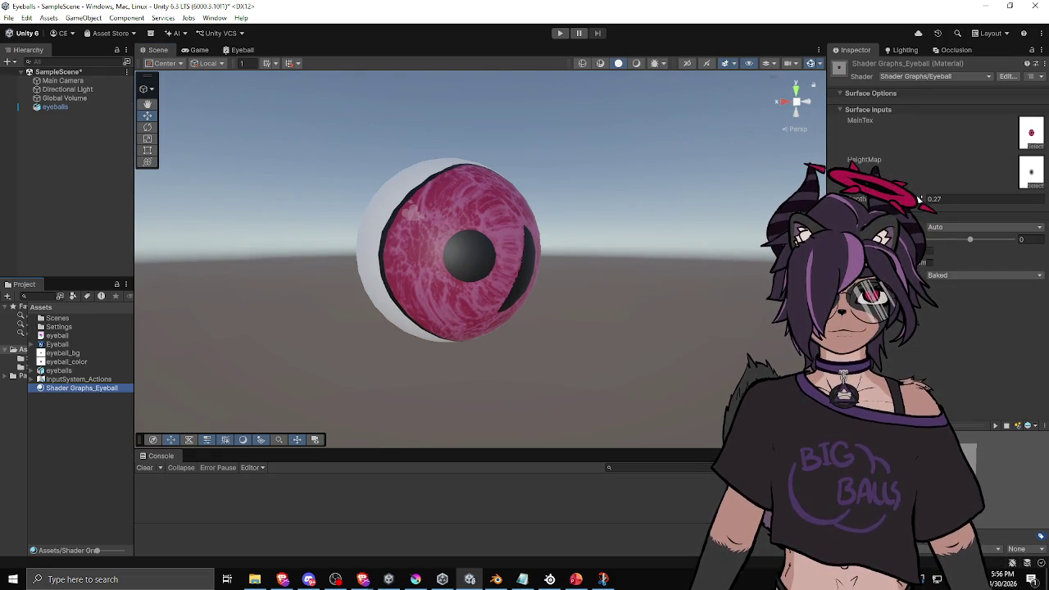
pyautogui.moveTo(919, 199); pyautogui.dragTo(868, 199)
pyautogui.moveTo(492, 278)
pyautogui.keyDown('alt'); pyautogui.mouseDown()
pyautogui.moveTo(622, 276)
pyautogui.moveTo(263, 312)
pyautogui.moveTo(251, 353)
pyautogui.moveTo(503, 296)
pyautogui.mouseUp(); pyautogui.keyUp('alt')
pyautogui.moveTo(876, 199); pyautogui.dragTo(909, 200)
# Step: Set Depth to 0.2 and check the iris from both sides
pyautogui.click(966, 196)
pyautogui.write('0.2')
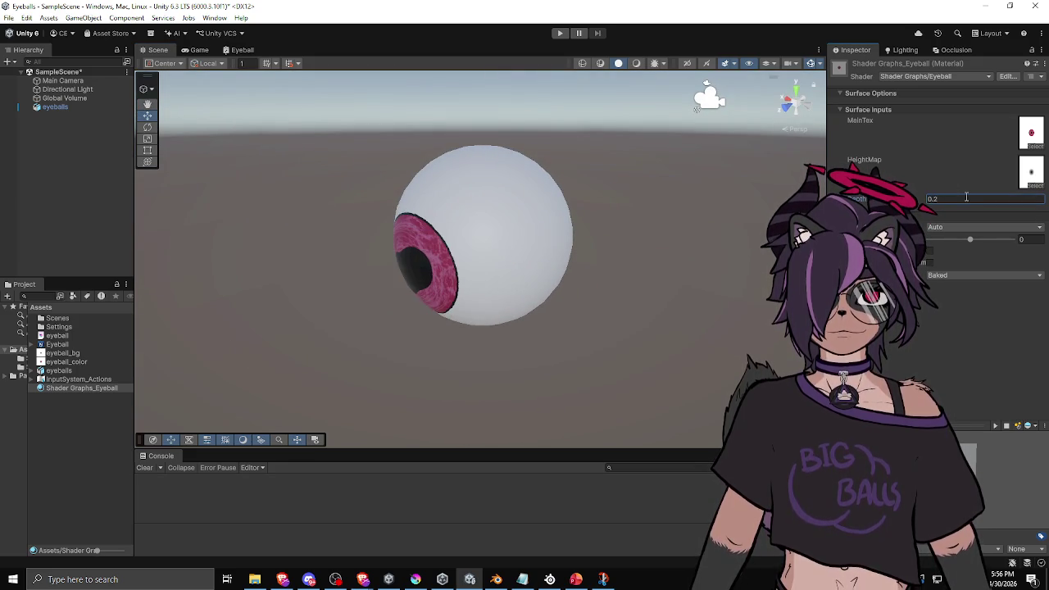
pyautogui.moveTo(672, 253)
pyautogui.keyDown('alt'); pyautogui.mouseDown()
pyautogui.moveTo(527, 229)
pyautogui.moveTo(622, 200)
pyautogui.moveTo(688, 205)
pyautogui.mouseUp(); pyautogui.keyUp('alt')
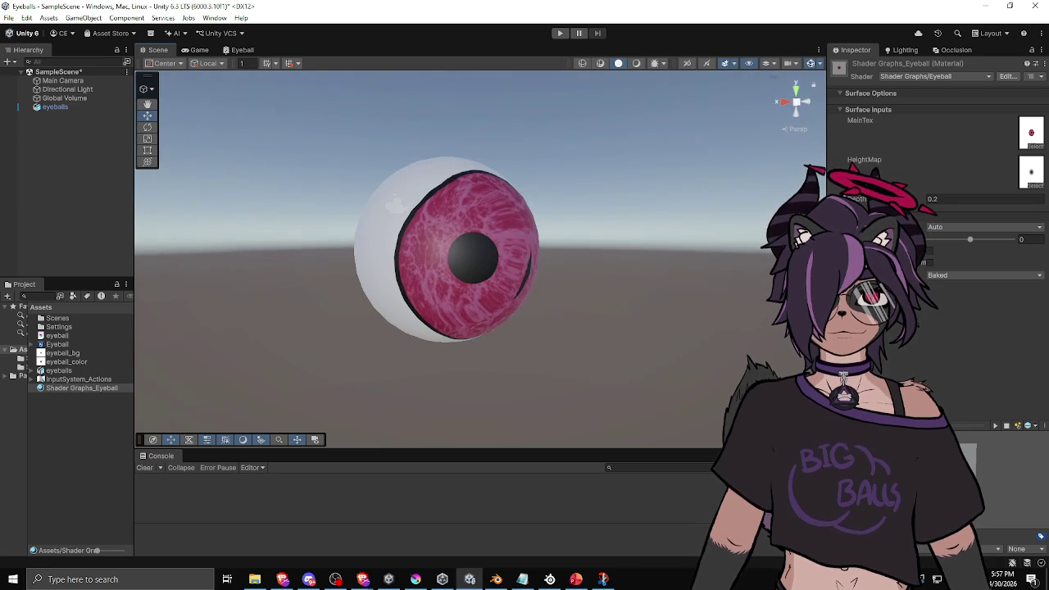
pyautogui.click(946, 196)
pyautogui.moveTo(459, 254)
pyautogui.keyDown('alt'); pyautogui.mouseDown()
pyautogui.moveTo(553, 254)
pyautogui.moveTo(386, 248)
pyautogui.moveTo(290, 269)
pyautogui.moveTo(409, 270)
pyautogui.moveTo(527, 290)
pyautogui.moveTo(419, 262)
pyautogui.moveTo(459, 276)
pyautogui.moveTo(492, 265)
pyautogui.moveTo(543, 300)
pyautogui.moveTo(603, 279)
pyautogui.moveTo(567, 230)
pyautogui.moveTo(503, 249)
pyautogui.moveTo(590, 150)
pyautogui.moveTo(485, 103)
pyautogui.moveTo(599, 273)
pyautogui.moveTo(538, 169)
pyautogui.moveTo(480, 185)
pyautogui.mouseUp(); pyautogui.keyUp('alt')
pyautogui.click(959, 197)
pyautogui.write('0.2')
pyautogui.moveTo(587, 239)
pyautogui.keyDown('alt'); pyautogui.mouseDown()
pyautogui.moveTo(499, 222)
pyautogui.moveTo(533, 216)
pyautogui.moveTo(503, 222)
pyautogui.moveTo(518, 235)
pyautogui.moveTo(636, 229)
pyautogui.moveTo(628, 239)
pyautogui.moveTo(647, 249)
pyautogui.moveTo(677, 230)
pyautogui.moveTo(606, 230)
pyautogui.moveTo(579, 213)
pyautogui.moveTo(543, 222)
pyautogui.moveTo(573, 225)
pyautogui.moveTo(592, 204)
pyautogui.moveTo(568, 234)
pyautogui.moveTo(615, 232)
pyautogui.moveTo(566, 202)
pyautogui.moveTo(550, 220)
pyautogui.moveTo(572, 225)
pyautogui.mouseUp(); pyautogui.keyUp('alt')
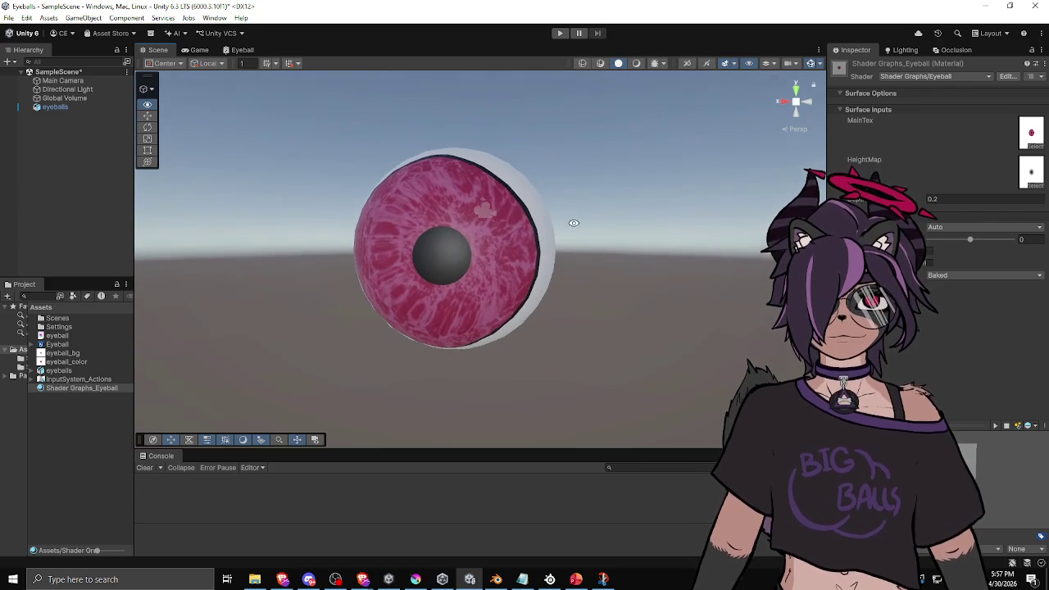
# Step: Lower Depth to 0.05 and view the eyeball from below and head-on
pyautogui.click(970, 200)
pyautogui.write('0.05')
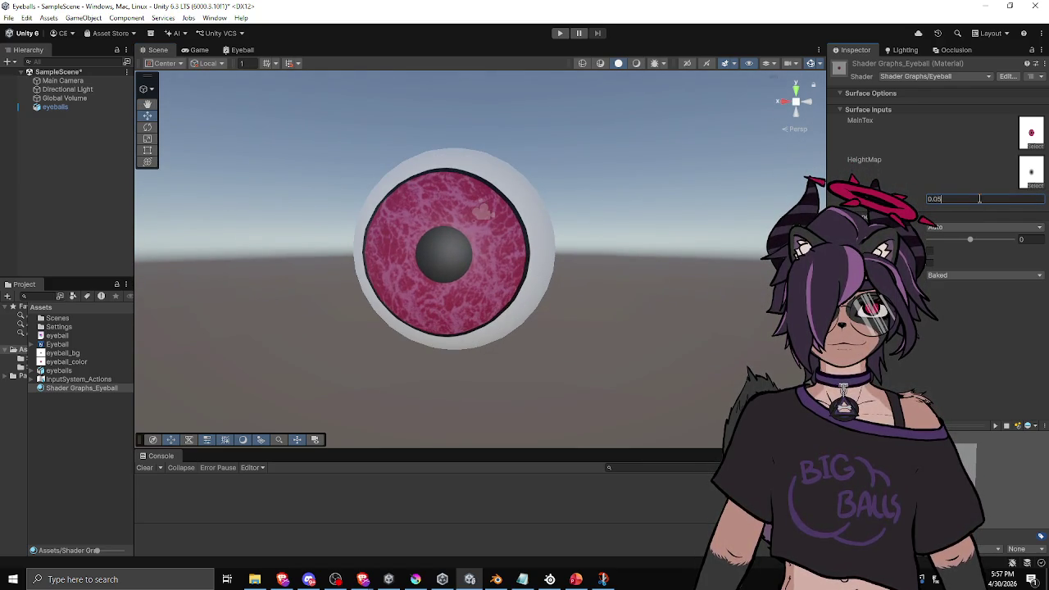
pyautogui.moveTo(492, 246)
pyautogui.keyDown('alt'); pyautogui.mouseDown()
pyautogui.moveTo(329, 290)
pyautogui.moveTo(435, 188)
pyautogui.moveTo(472, 211)
pyautogui.moveTo(241, 215)
pyautogui.moveTo(192, 248)
pyautogui.mouseUp(); pyautogui.keyUp('alt')
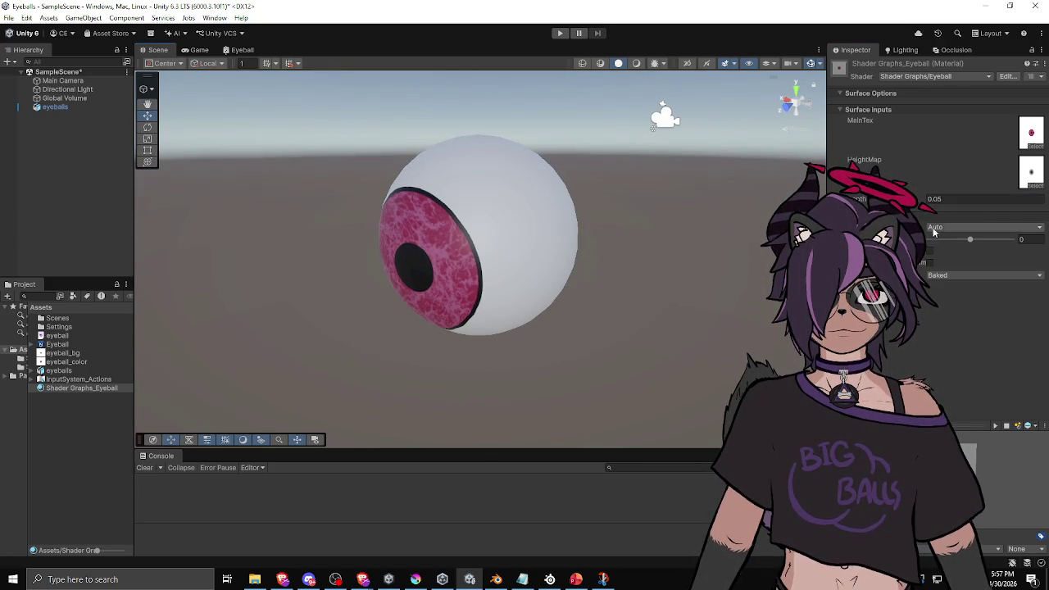
pyautogui.moveTo(420, 263)
pyautogui.keyDown('alt'); pyautogui.mouseDown()
pyautogui.moveTo(569, 206)
pyautogui.moveTo(555, 198)
pyautogui.moveTo(492, 215)
pyautogui.moveTo(389, 265)
pyautogui.moveTo(368, 234)
pyautogui.moveTo(642, 222)
pyautogui.moveTo(671, 210)
pyautogui.moveTo(533, 208)
pyautogui.moveTo(493, 191)
pyautogui.moveTo(358, 227)
pyautogui.moveTo(597, 249)
pyautogui.moveTo(590, 222)
pyautogui.moveTo(473, 236)
pyautogui.moveTo(586, 246)
pyautogui.moveTo(549, 237)
pyautogui.moveTo(571, 243)
pyautogui.moveTo(467, 253)
pyautogui.moveTo(553, 253)
pyautogui.moveTo(571, 284)
pyautogui.moveTo(625, 239)
pyautogui.moveTo(587, 213)
pyautogui.moveTo(599, 196)
pyautogui.moveTo(545, 267)
pyautogui.moveTo(585, 251)
pyautogui.moveTo(582, 229)
pyautogui.moveTo(541, 248)
pyautogui.moveTo(585, 250)
pyautogui.moveTo(594, 229)
pyautogui.moveTo(557, 237)
pyautogui.moveTo(599, 238)
pyautogui.moveTo(615, 254)
pyautogui.moveTo(589, 219)
pyautogui.moveTo(552, 231)
pyautogui.moveTo(571, 239)
pyautogui.mouseUp(); pyautogui.keyUp('alt')
pyautogui.scroll(-3, 498, 245)
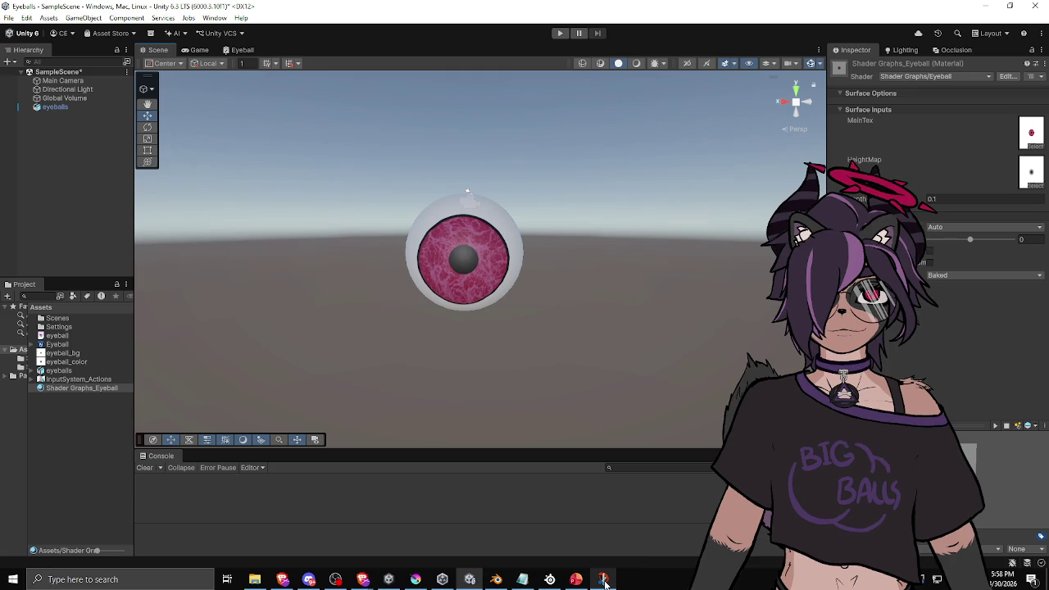
# Step: Add a new Multiply node in the Eyeball shader graph
pyautogui.click(239, 50)
pyautogui.moveTo(336, 264); pyautogui.dragTo(423, 270)
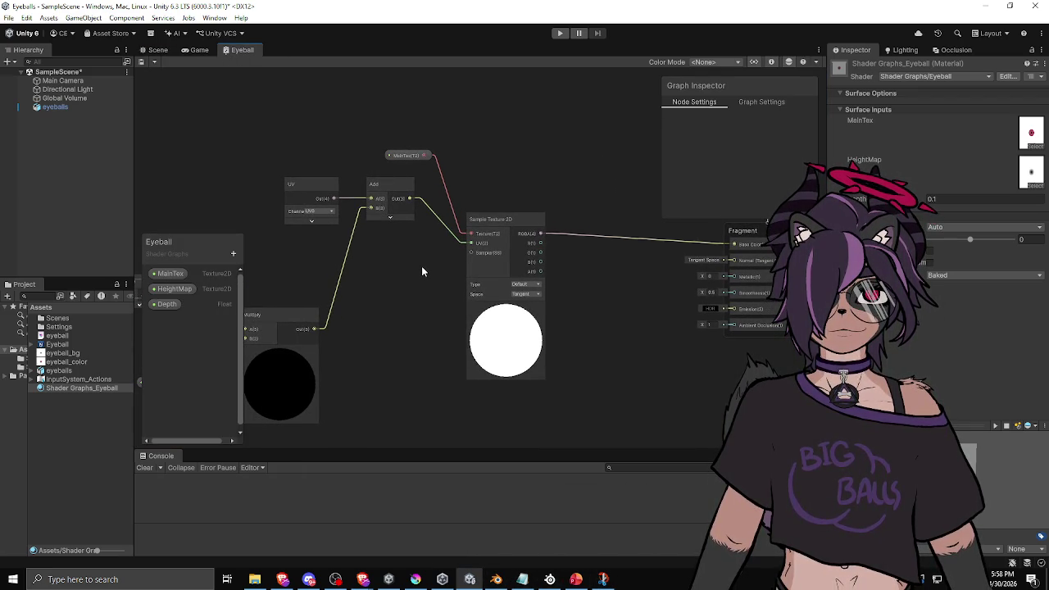
pyautogui.moveTo(410, 266); pyautogui.dragTo(498, 228)
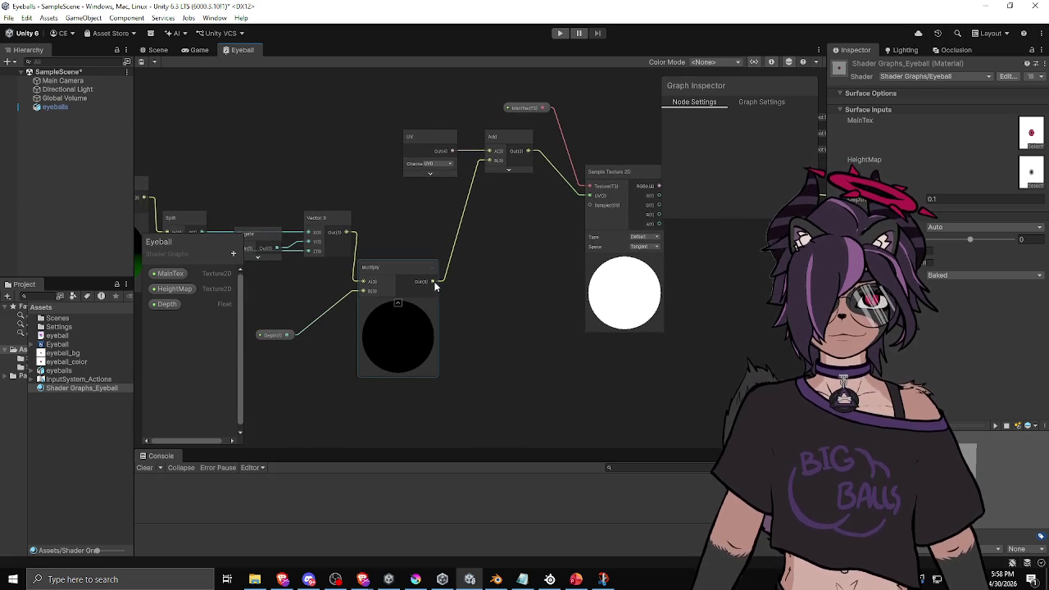
pyautogui.moveTo(465, 286); pyautogui.dragTo(510, 273)
pyautogui.press('space')
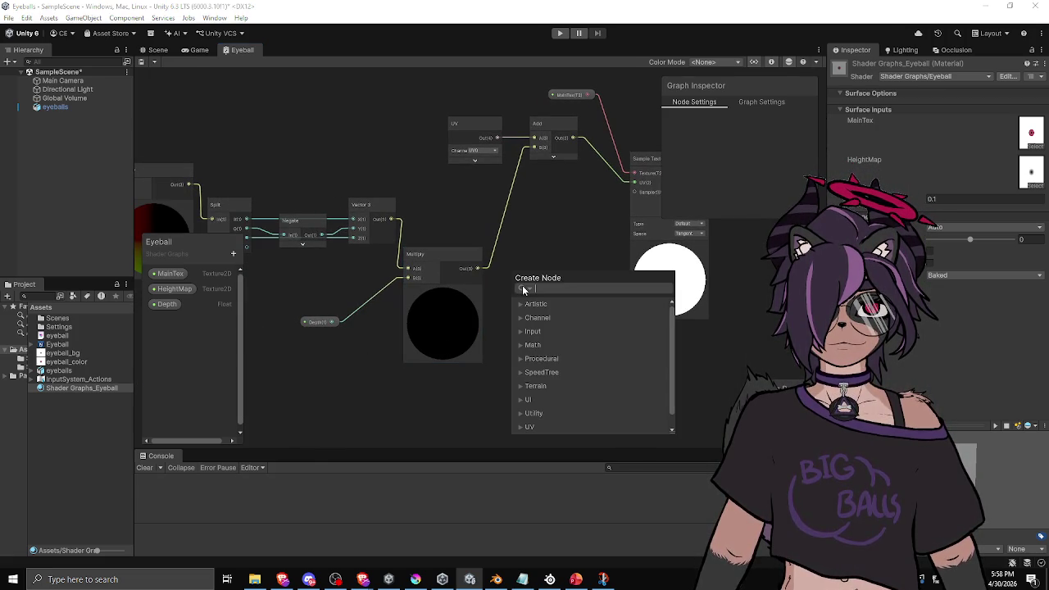
pyautogui.write('mul')
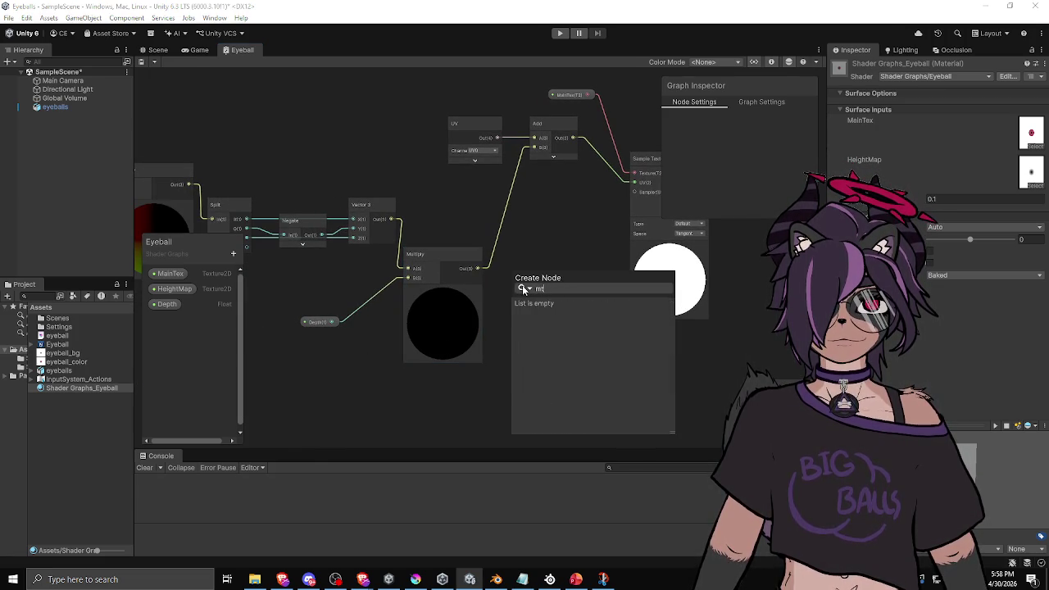
pyautogui.press('Down')
pyautogui.press('Return')
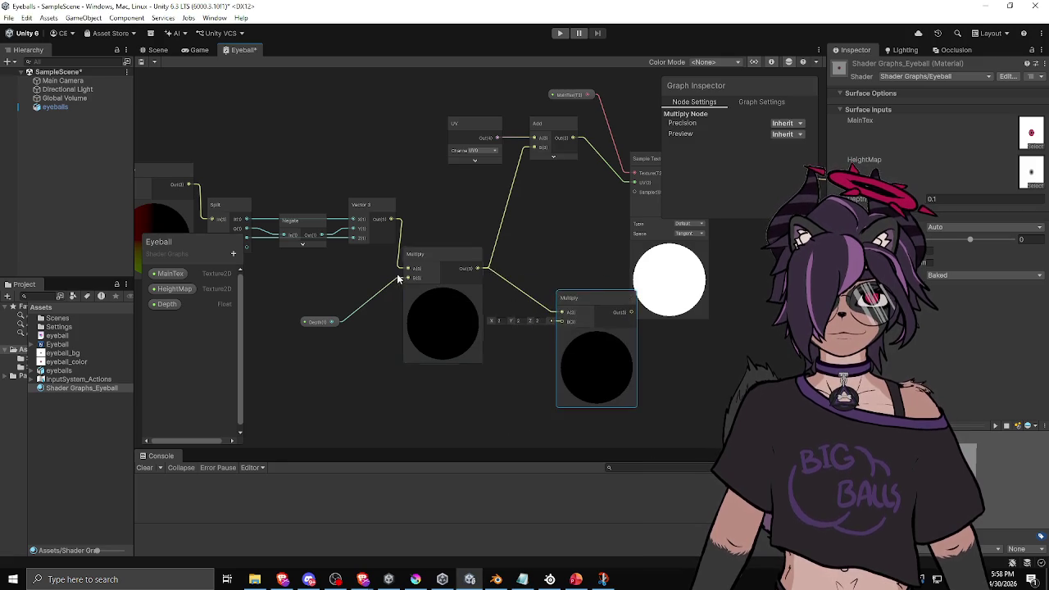
# Step: Add a One Minus node on the height map
pyautogui.press('a')
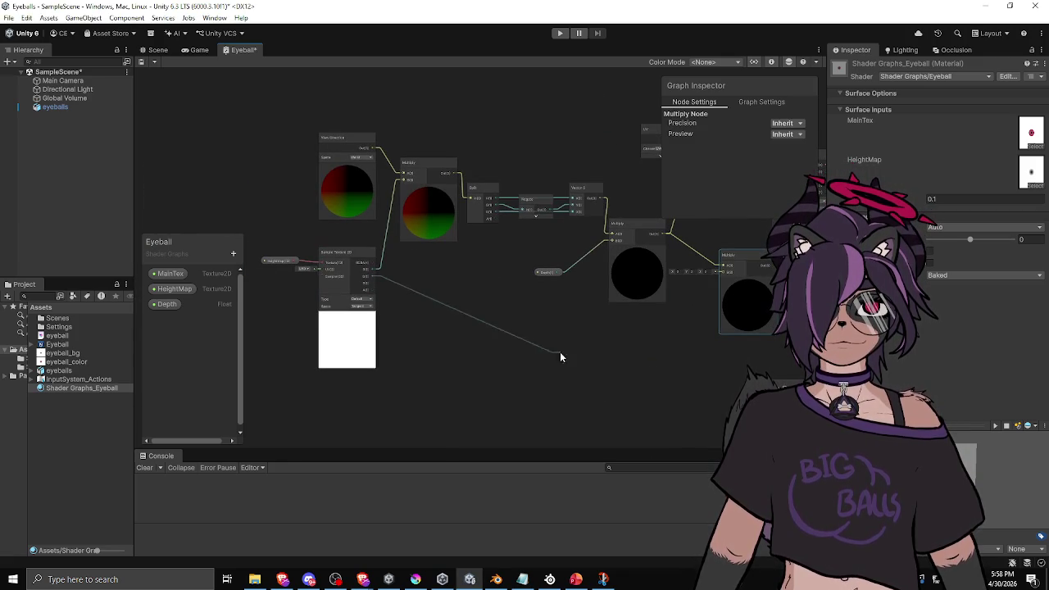
pyautogui.press('space')
pyautogui.write('one minus')
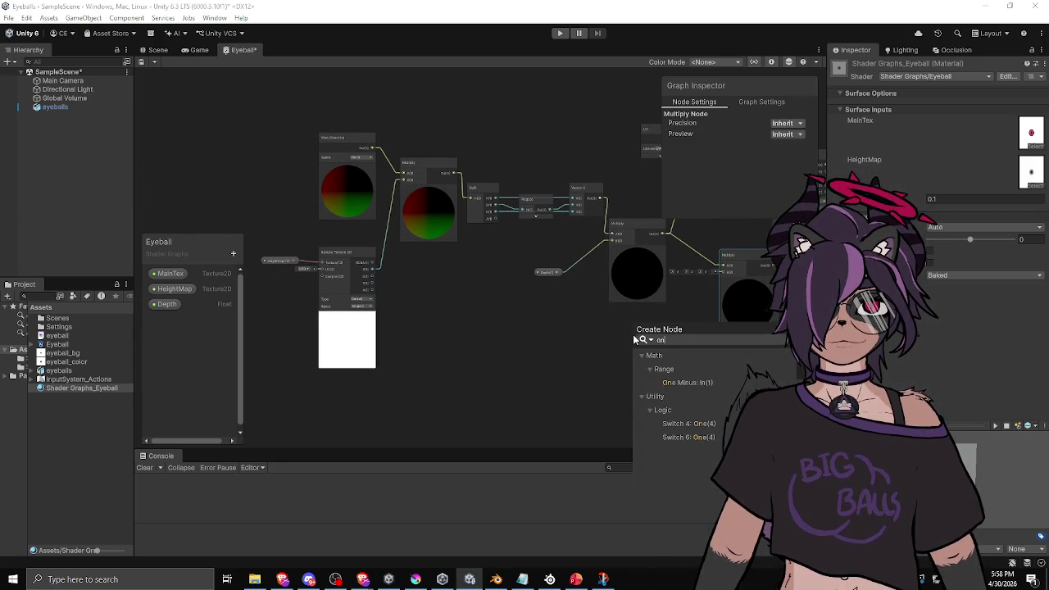
pyautogui.press('Return')
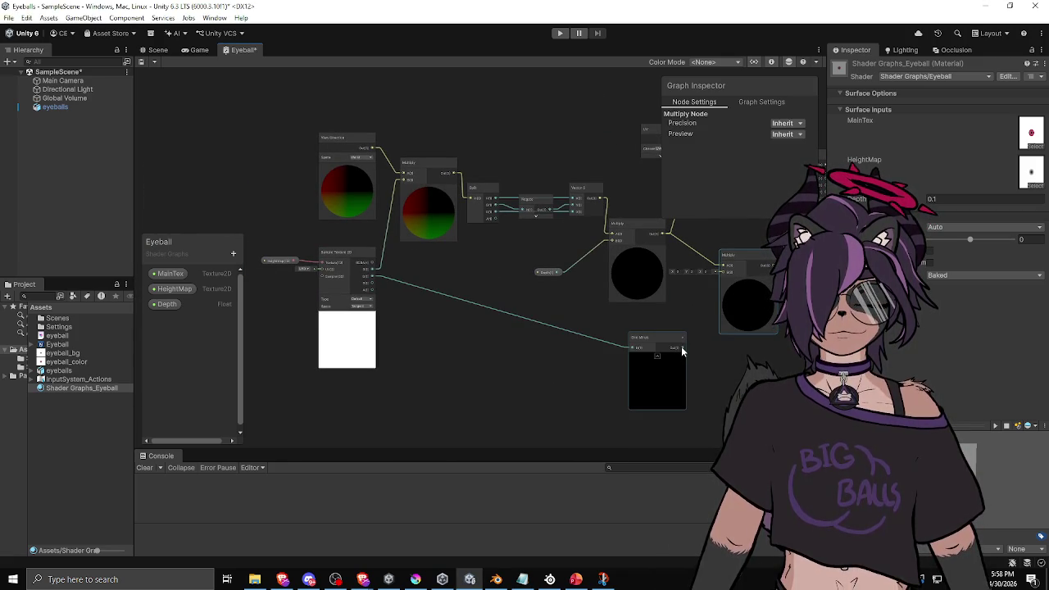
# Step: Reposition the Multiply, UV, Add, Sample Texture 2D and One Minus nodes, save, and return to the Scene view
pyautogui.moveTo(706, 254); pyautogui.dragTo(411, 286)
pyautogui.moveTo(478, 298); pyautogui.dragTo(438, 290)
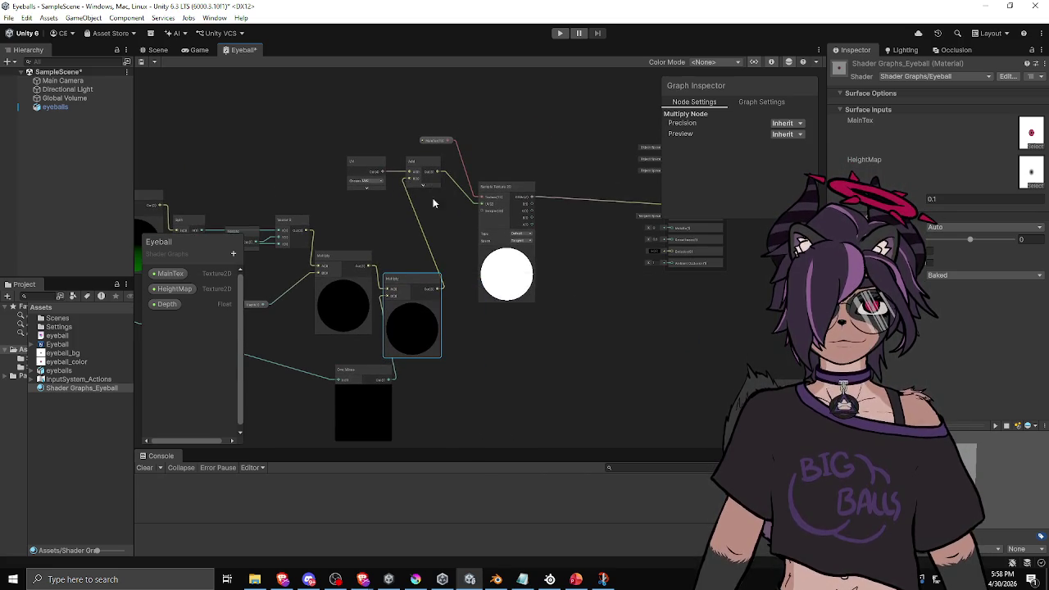
pyautogui.moveTo(433, 204); pyautogui.dragTo(481, 211)
pyautogui.moveTo(393, 105)
pyautogui.mouseDown()
pyautogui.moveTo(561, 209)
pyautogui.moveTo(609, 191)
pyautogui.moveTo(628, 206)
pyautogui.mouseUp()
pyautogui.moveTo(453, 292); pyautogui.dragTo(471, 272)
pyautogui.moveTo(415, 378)
pyautogui.mouseDown()
pyautogui.moveTo(380, 368)
pyautogui.moveTo(393, 366)
pyautogui.mouseUp()
pyautogui.hotkey('ctrl', 's')
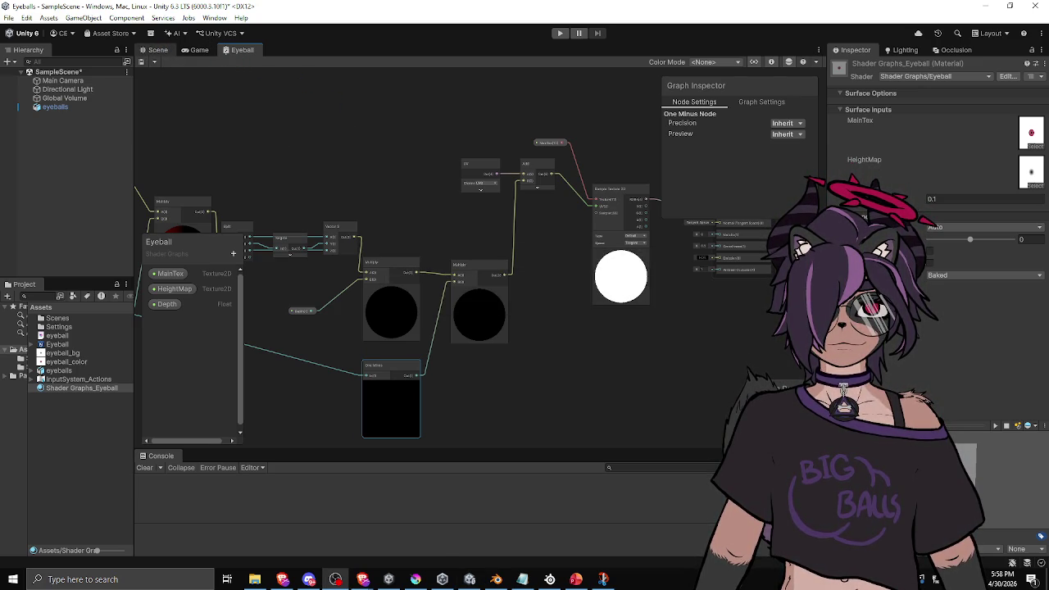
pyautogui.hotkey('ctrl', '1')
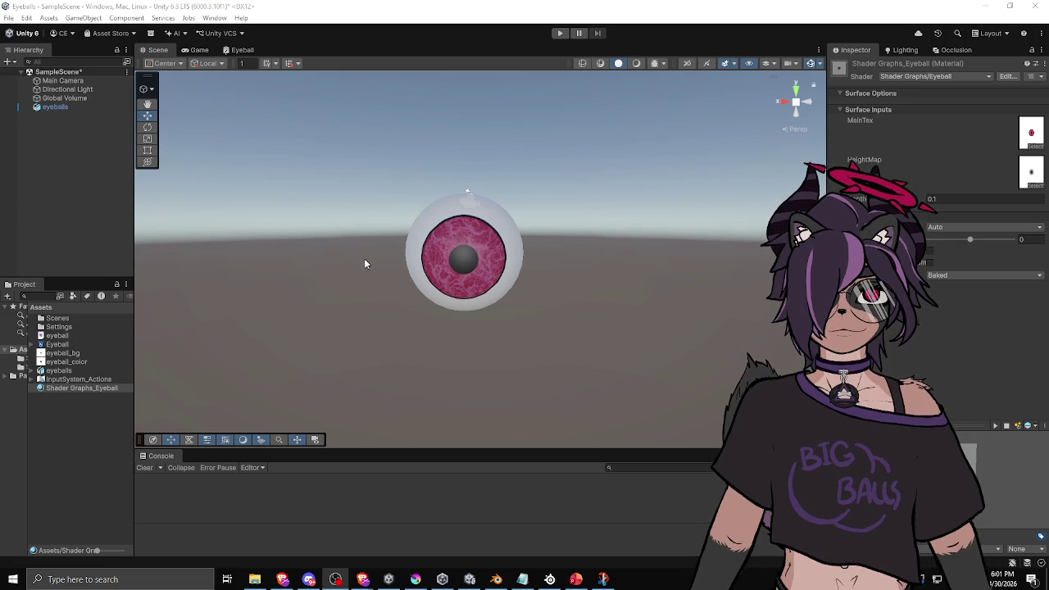
# Step: Set the material's Depth to 0.2 and orbit to check the recessed magenta iris
pyautogui.middleClick(427, 268)
pyautogui.moveTo(410, 264)
pyautogui.mouseDown()
pyautogui.moveTo(498, 262)
pyautogui.moveTo(538, 277)
pyautogui.moveTo(386, 159)
pyautogui.moveTo(227, 290)
pyautogui.mouseUp()
pyautogui.scroll(3, 538, 277)
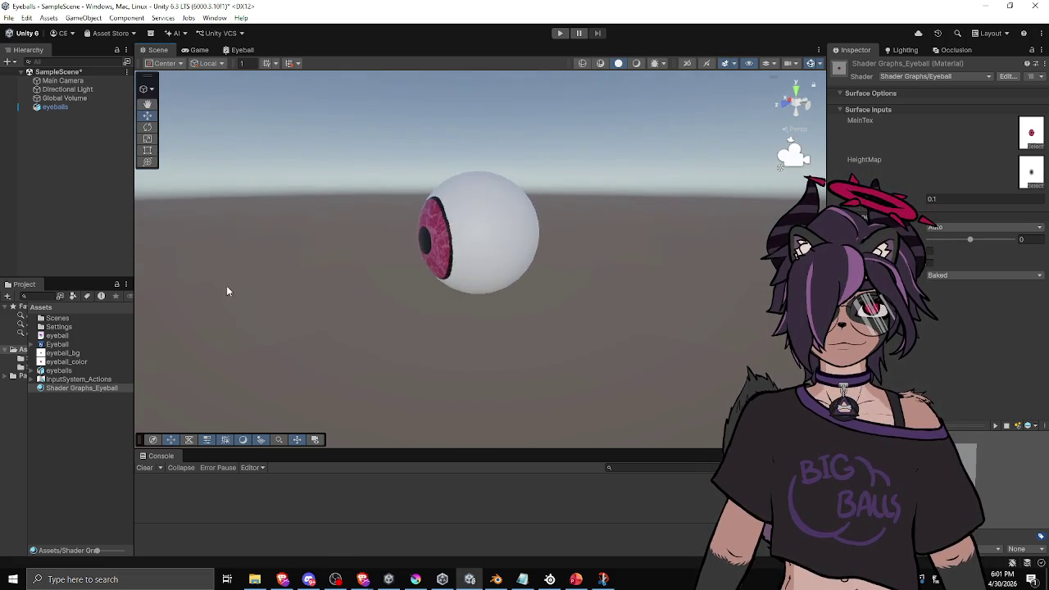
pyautogui.scroll(3, 227, 290)
pyautogui.click(983, 198)
pyautogui.write('0.2')
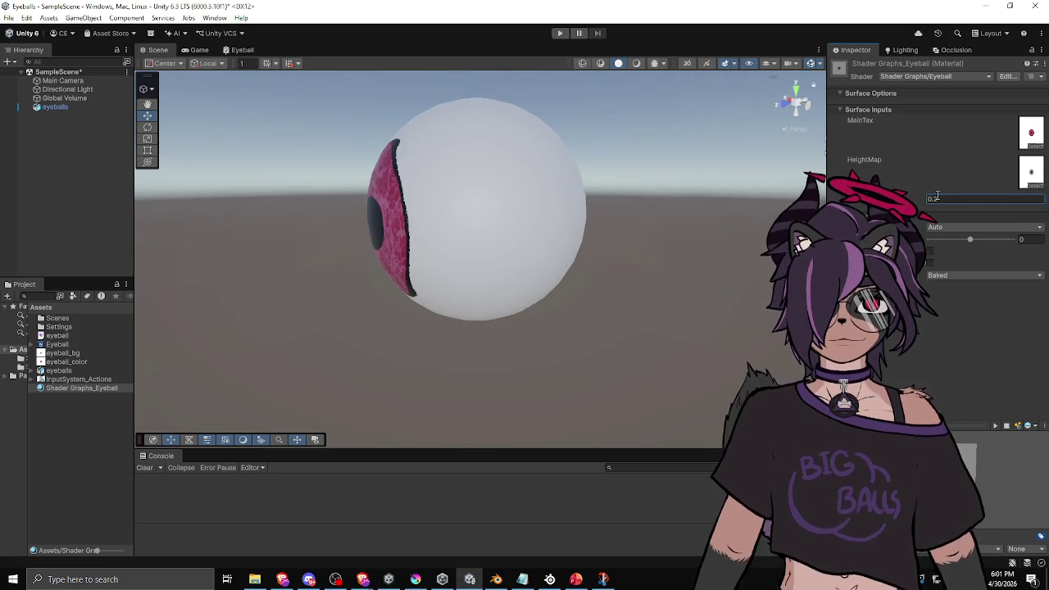
pyautogui.moveTo(410, 271)
pyautogui.mouseDown()
pyautogui.moveTo(614, 145)
pyautogui.moveTo(562, 265)
pyautogui.moveTo(511, 316)
pyautogui.moveTo(545, 293)
pyautogui.moveTo(483, 241)
pyautogui.moveTo(304, 283)
pyautogui.moveTo(346, 248)
pyautogui.moveTo(543, 281)
pyautogui.moveTo(555, 241)
pyautogui.moveTo(599, 236)
pyautogui.moveTo(585, 259)
pyautogui.moveTo(529, 187)
pyautogui.moveTo(662, 157)
pyautogui.moveTo(612, 89)
pyautogui.moveTo(499, 313)
pyautogui.moveTo(562, 304)
pyautogui.moveTo(606, 281)
pyautogui.moveTo(595, 238)
pyautogui.moveTo(481, 235)
pyautogui.moveTo(567, 118)
pyautogui.mouseUp()
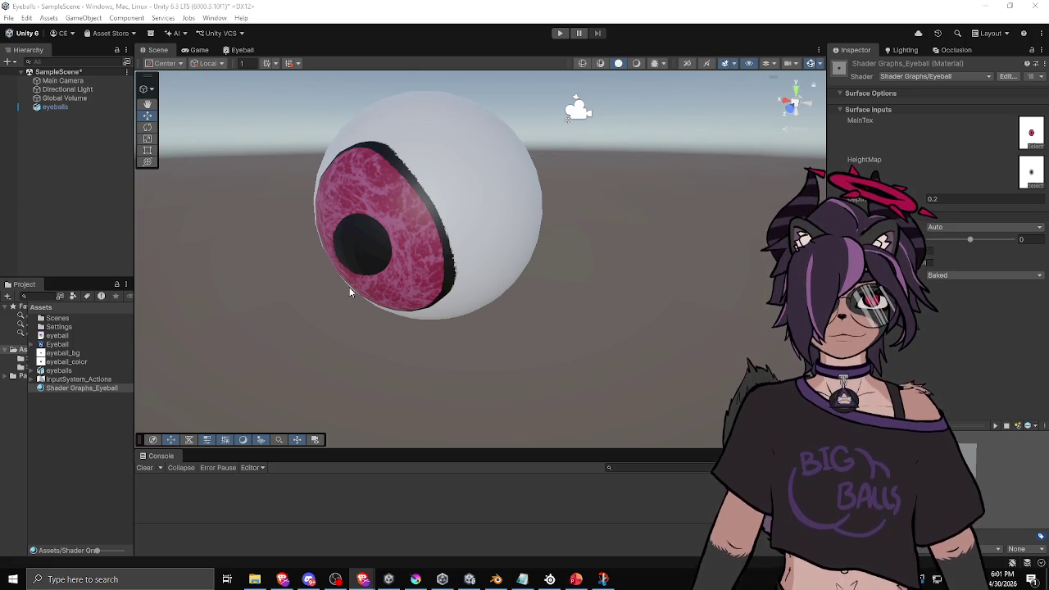
pyautogui.rightClick(65, 413)
# Step: Cancel the Create > Shader menu and select the Eyeball shader graph asset
pyautogui.moveTo(141, 116)
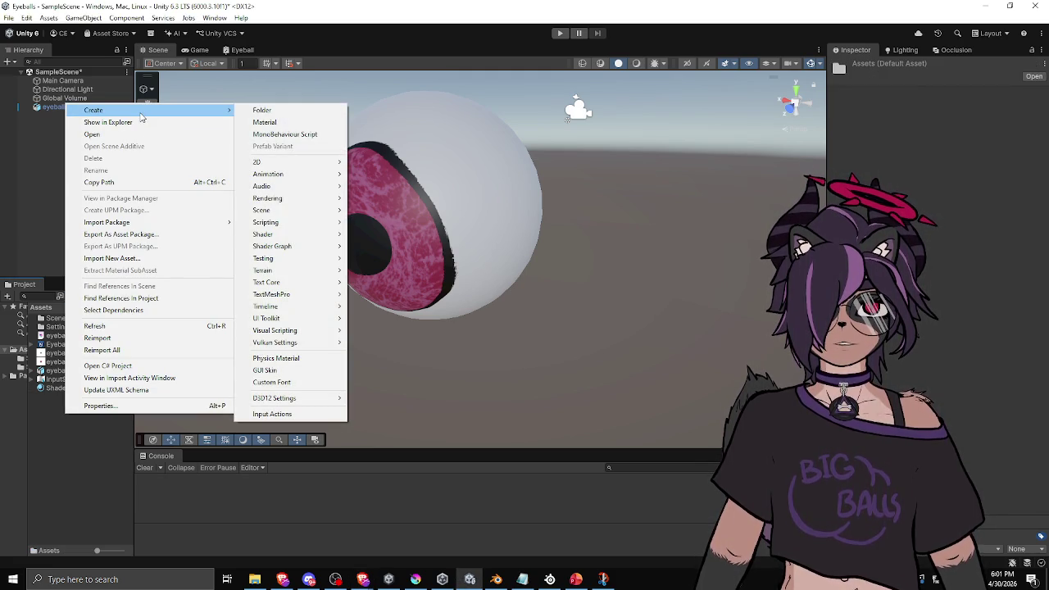
pyautogui.moveTo(274, 236)
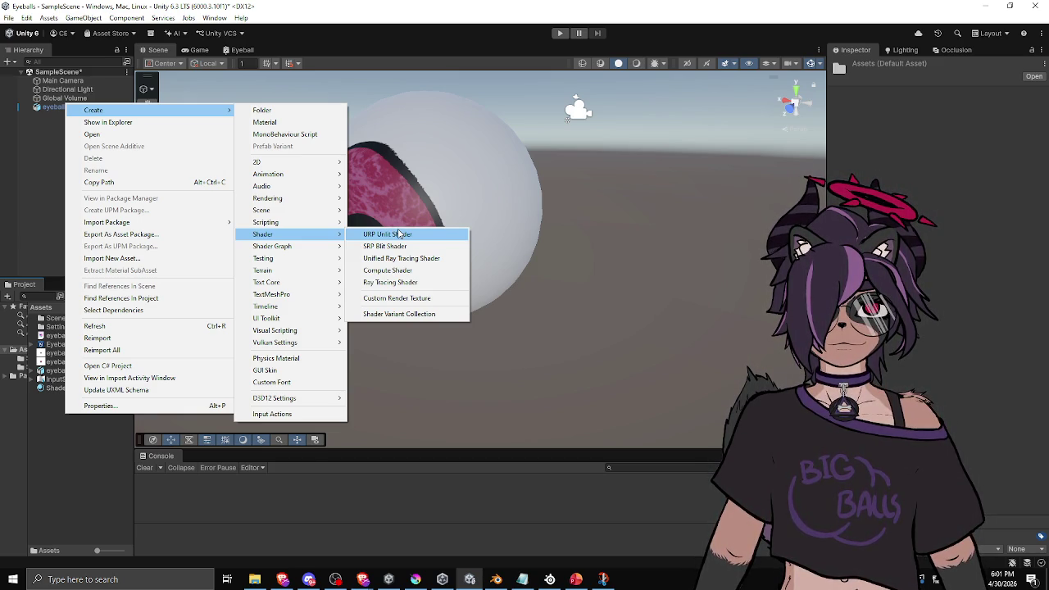
pyautogui.click(62, 466)
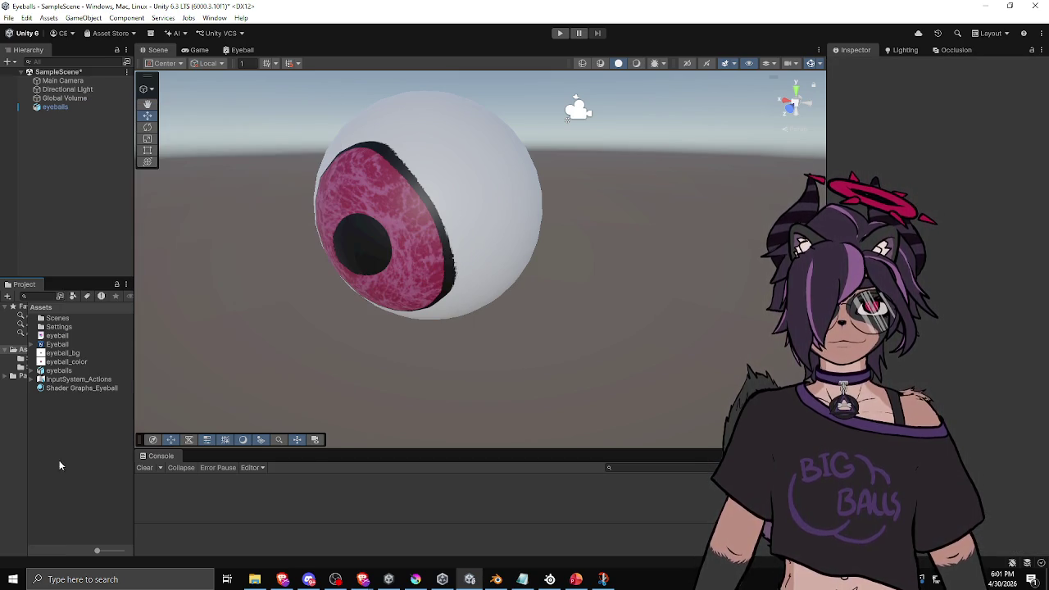
pyautogui.click(58, 345)
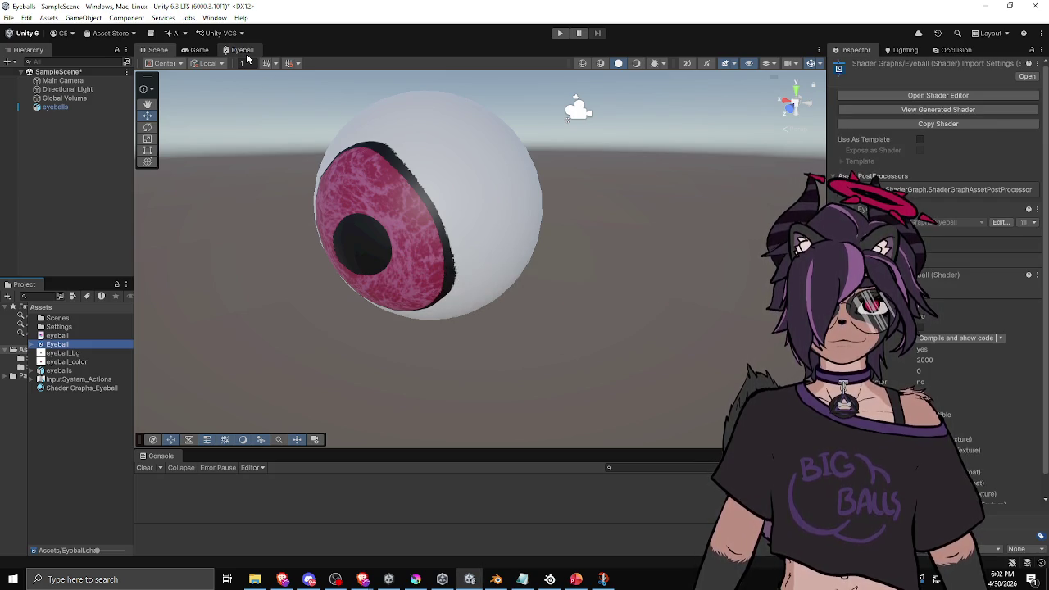
pyautogui.click(243, 51)
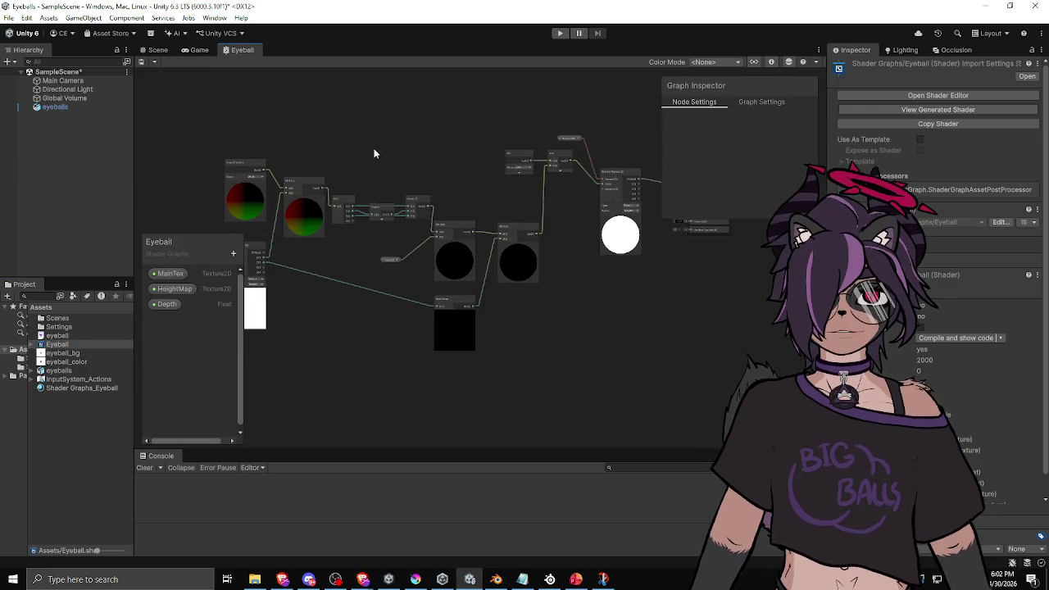
# Step: Add a Custom Function node to the Eyeball graph
pyautogui.scroll(1, 483, 143)
pyautogui.moveTo(462, 154)
pyautogui.mouseDown()
pyautogui.moveTo(434, 176)
pyautogui.moveTo(309, 198)
pyautogui.mouseUp()
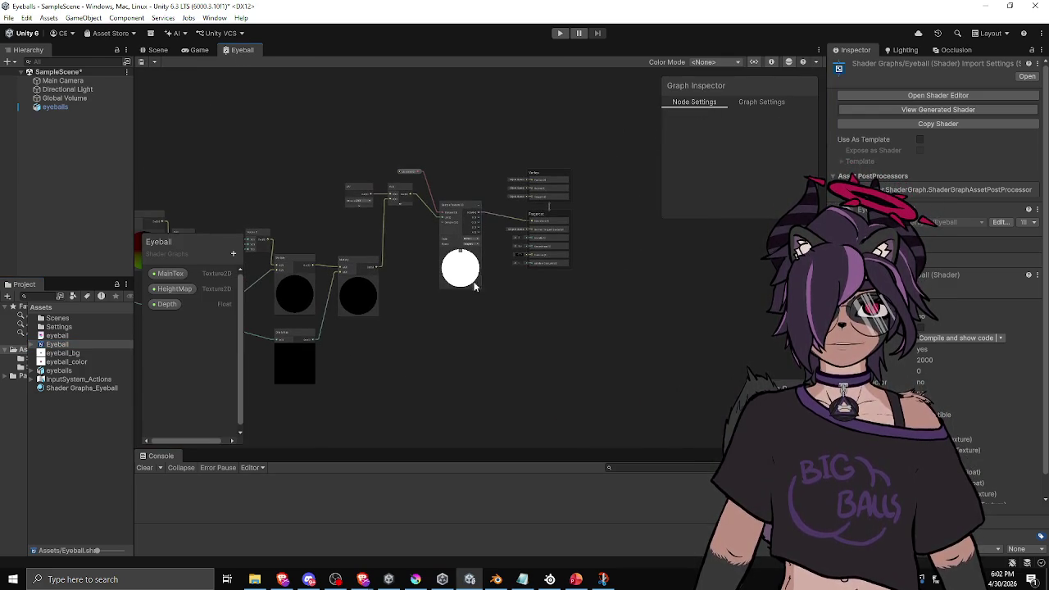
pyautogui.rightClick(411, 321)
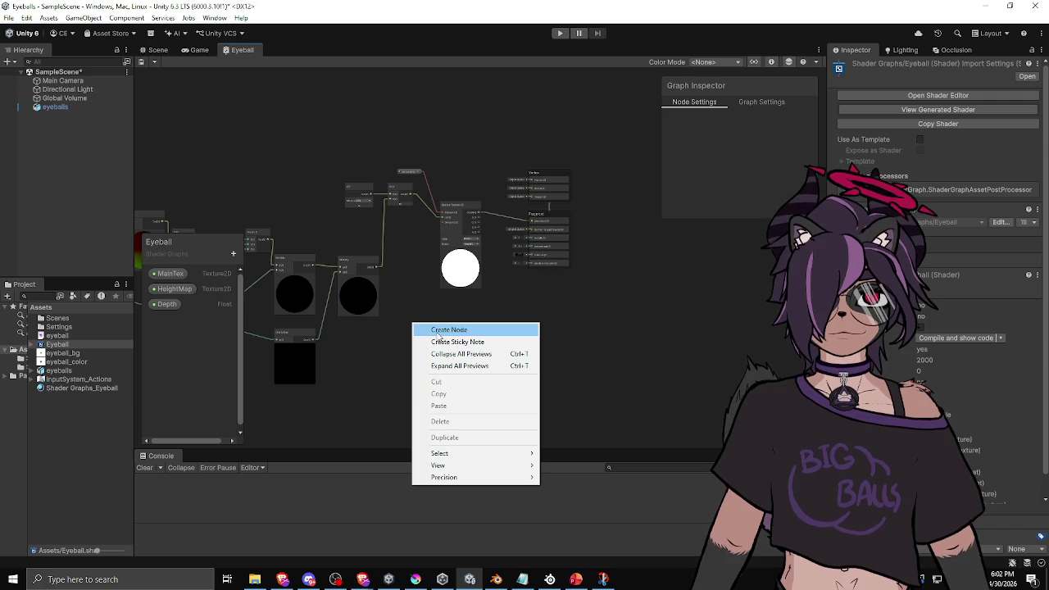
pyautogui.click(440, 331)
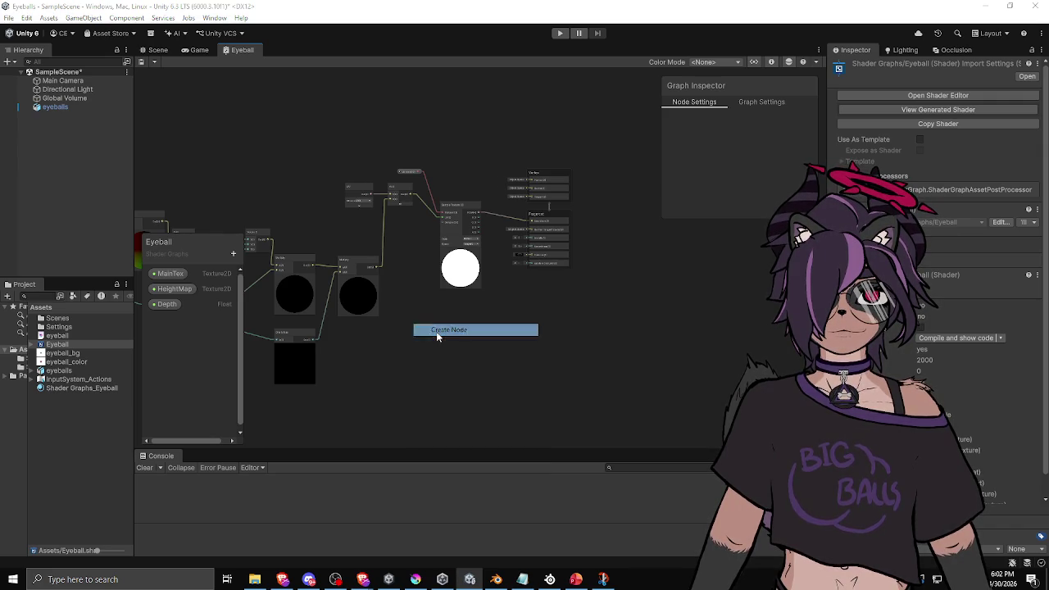
pyautogui.write('co')
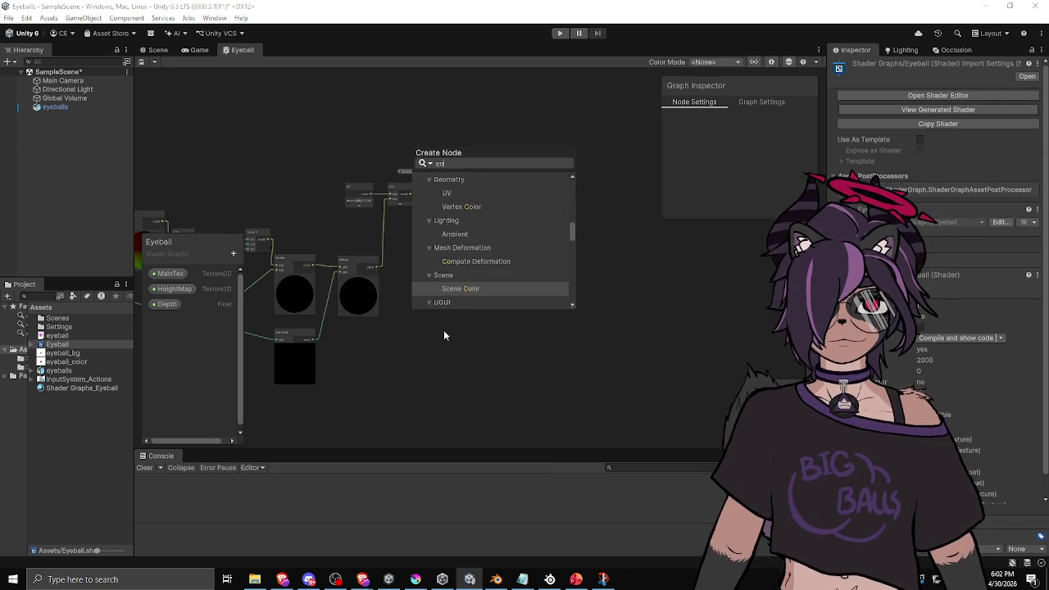
pyautogui.write('yl')
pyautogui.press('BackSpace')
pyautogui.press('BackSpace')
pyautogui.write('ustom')
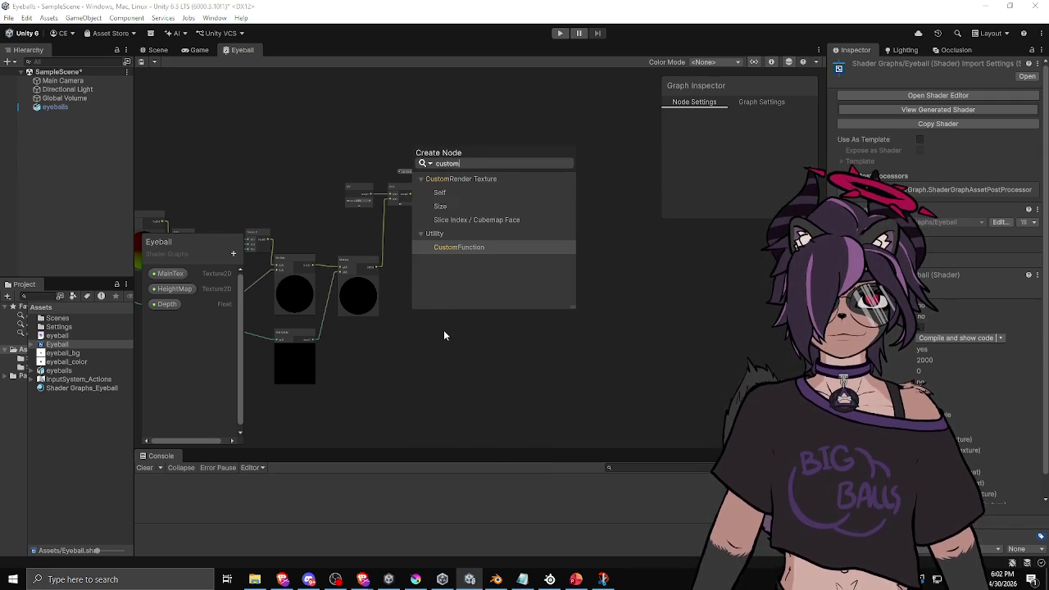
pyautogui.press('Return')
# Step: Set the Custom Function type to String and paste the parallax offset code as its body
pyautogui.scroll(2, 416, 346)
pyautogui.click(423, 344)
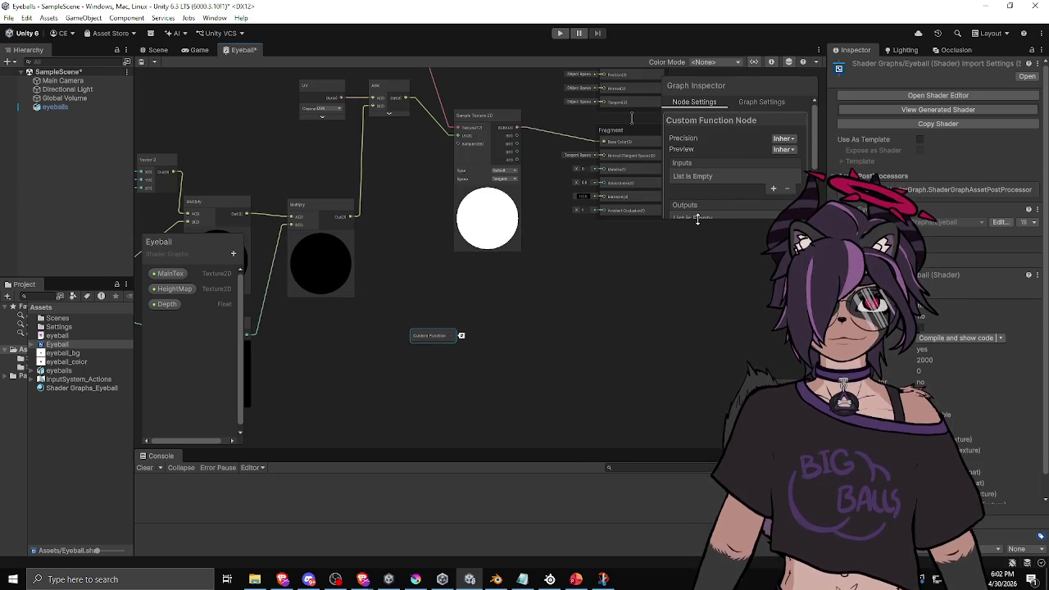
pyautogui.moveTo(684, 221); pyautogui.dragTo(676, 391)
pyautogui.click(733, 246)
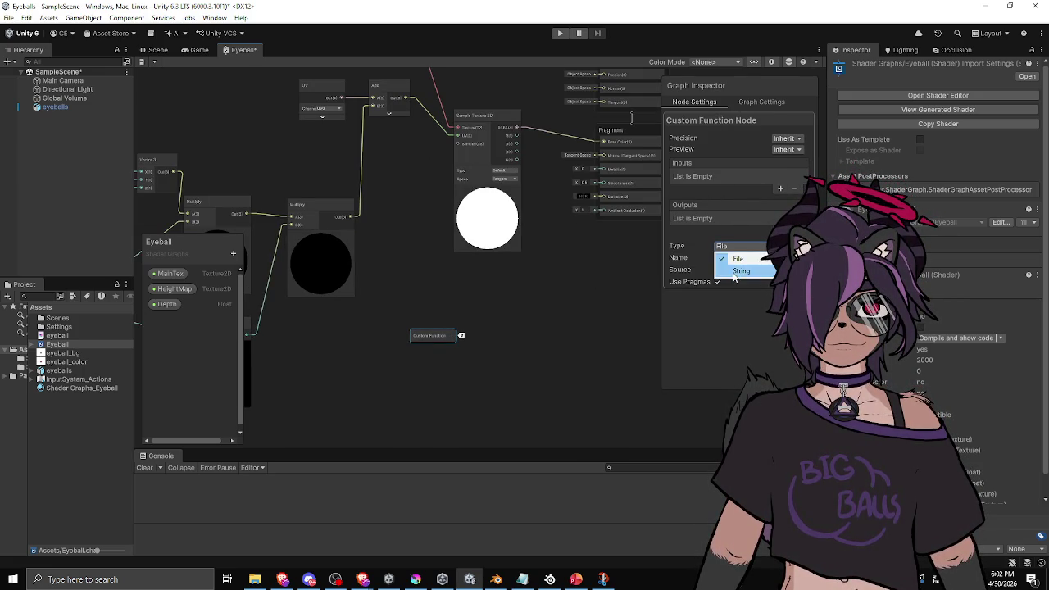
pyautogui.click(734, 267)
pyautogui.click(734, 281)
pyautogui.hotkey('ctrl', 'v')
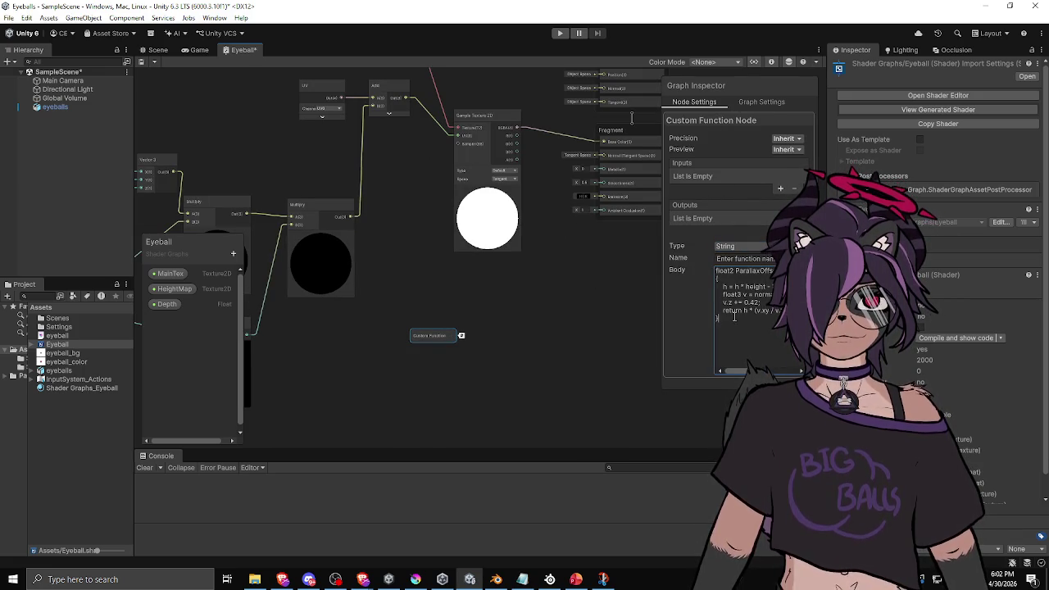
# Step: Name the function ParallaxOffset and add a new Float input
pyautogui.moveTo(665, 341); pyautogui.dragTo(523, 342)
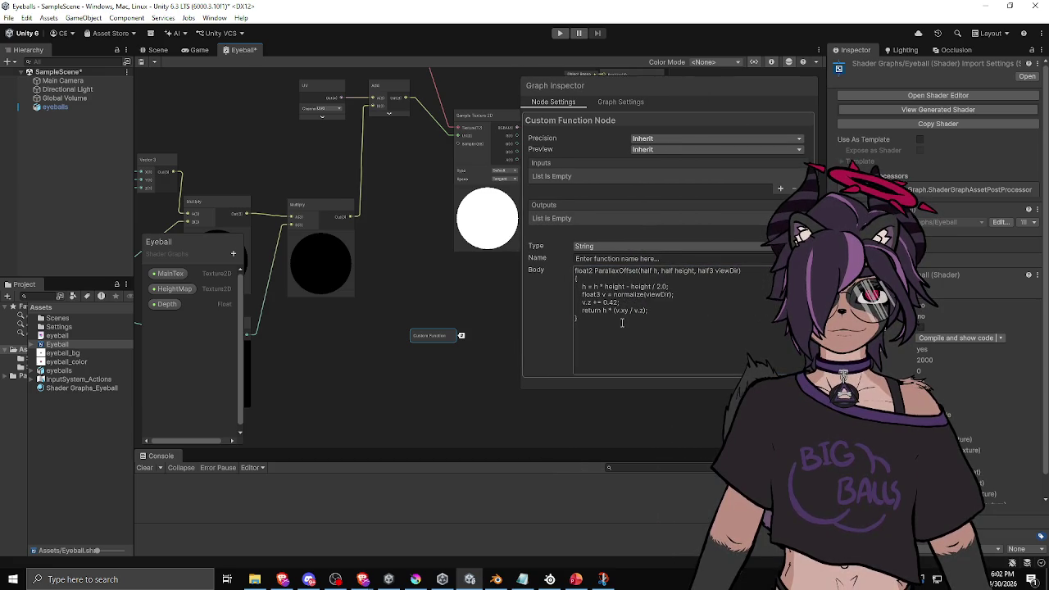
pyautogui.click(693, 258)
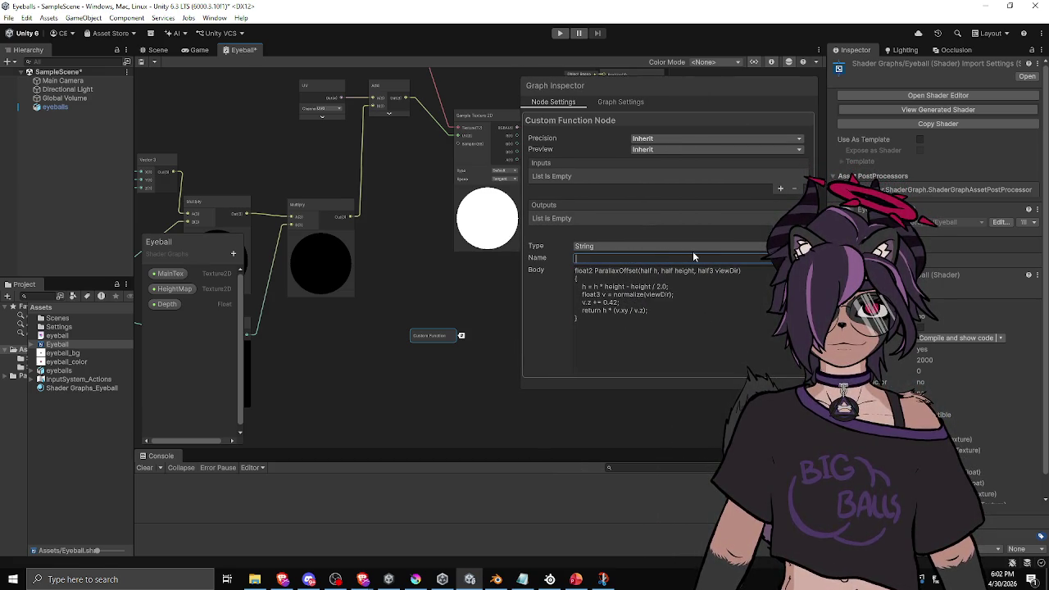
pyautogui.write('ParallaxOffset')
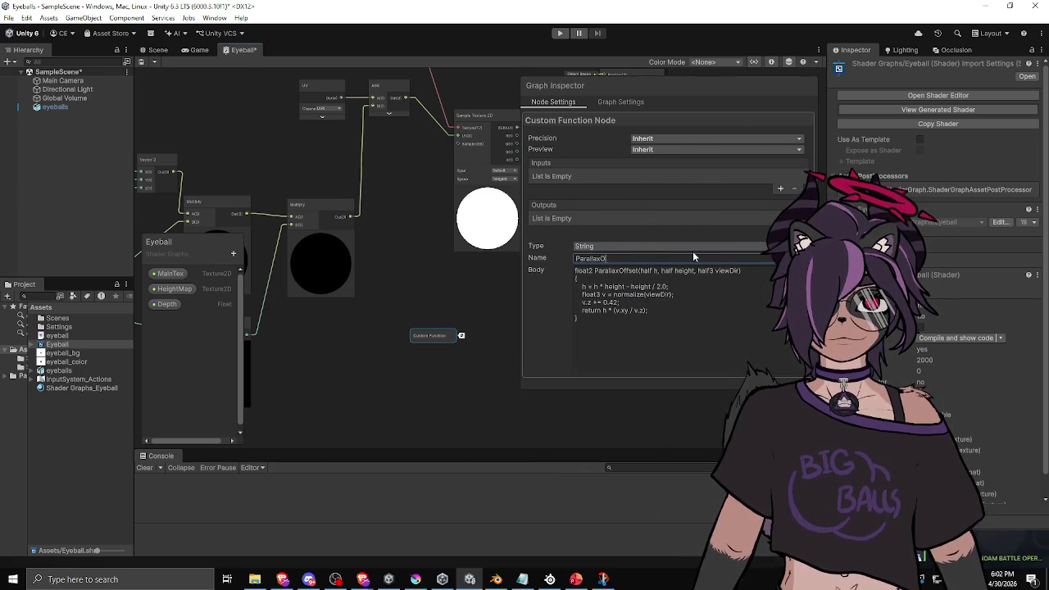
pyautogui.press('Return')
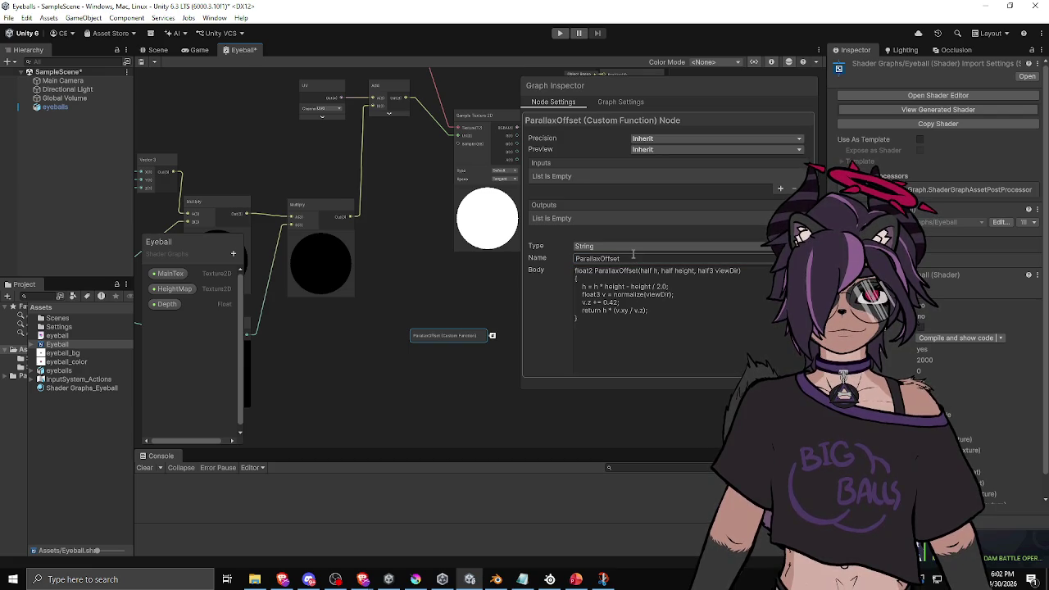
pyautogui.click(664, 271)
pyautogui.click(641, 271)
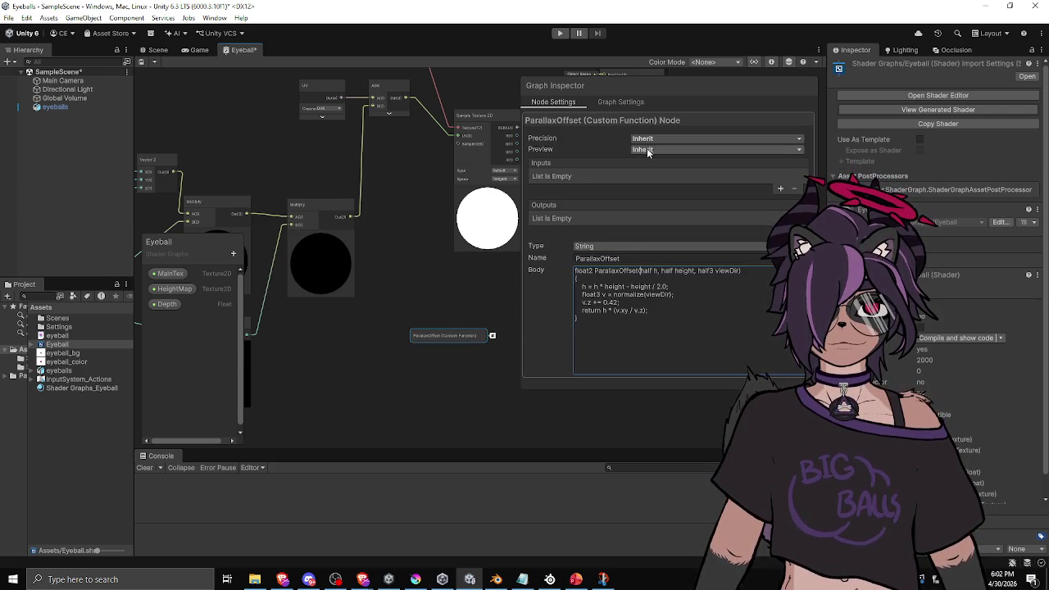
pyautogui.click(776, 187)
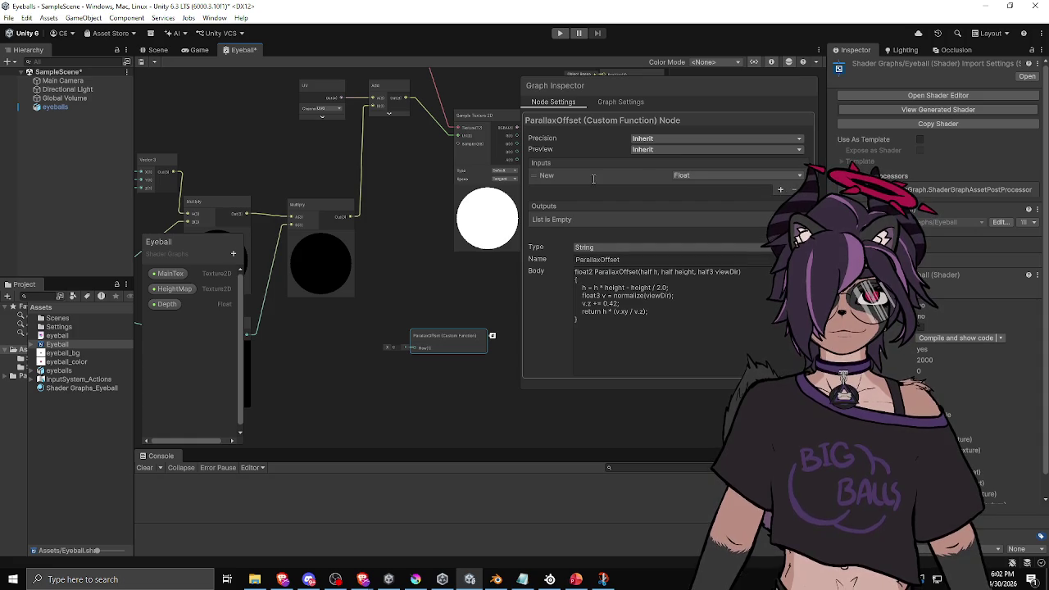
# Step: Name the first two Float inputs h and height
pyautogui.doubleClick(541, 175)
pyautogui.write('half')
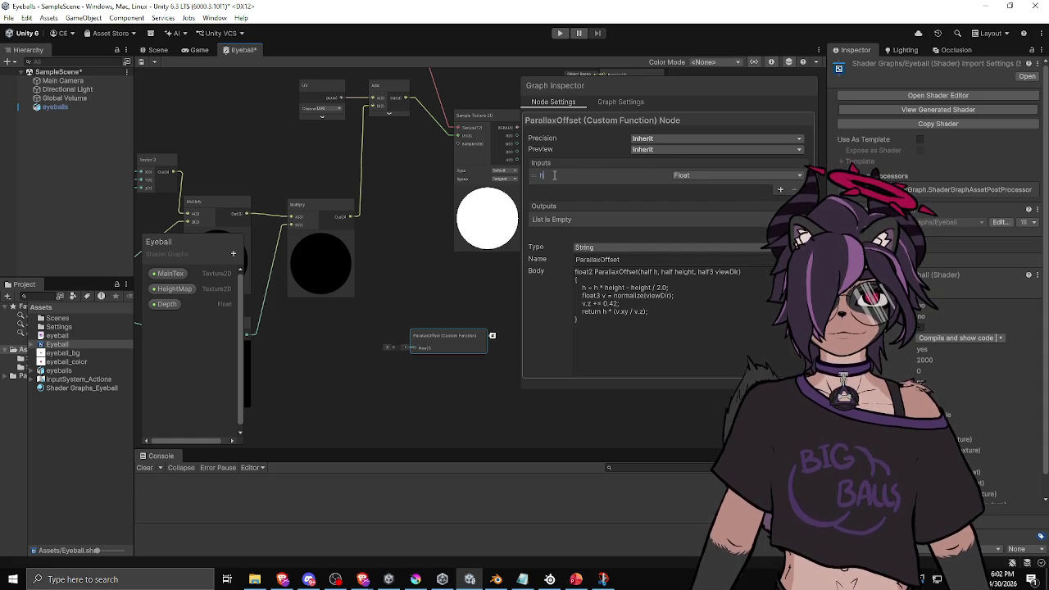
pyautogui.press('BackSpace')
pyautogui.press('BackSpace')
pyautogui.press('BackSpace')
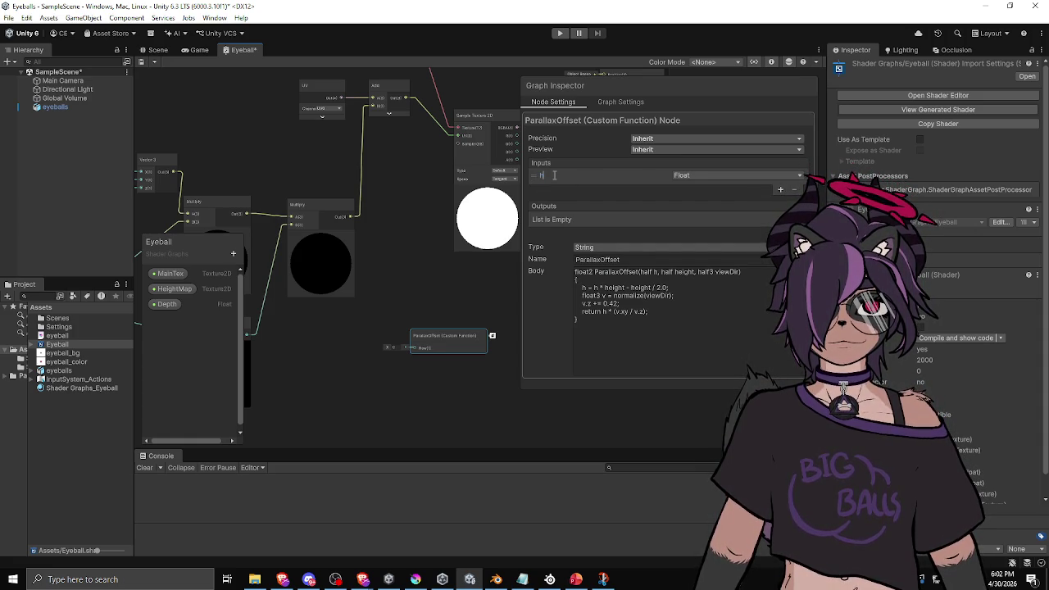
pyautogui.click(780, 191)
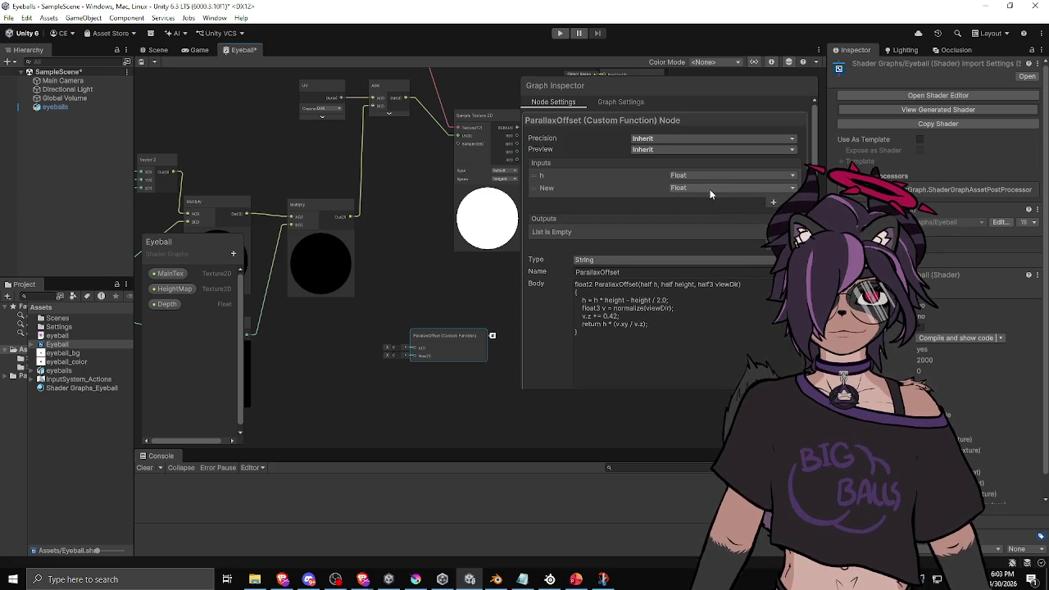
pyautogui.doubleClick(545, 187)
pyautogui.write('height')
pyautogui.press('Return')
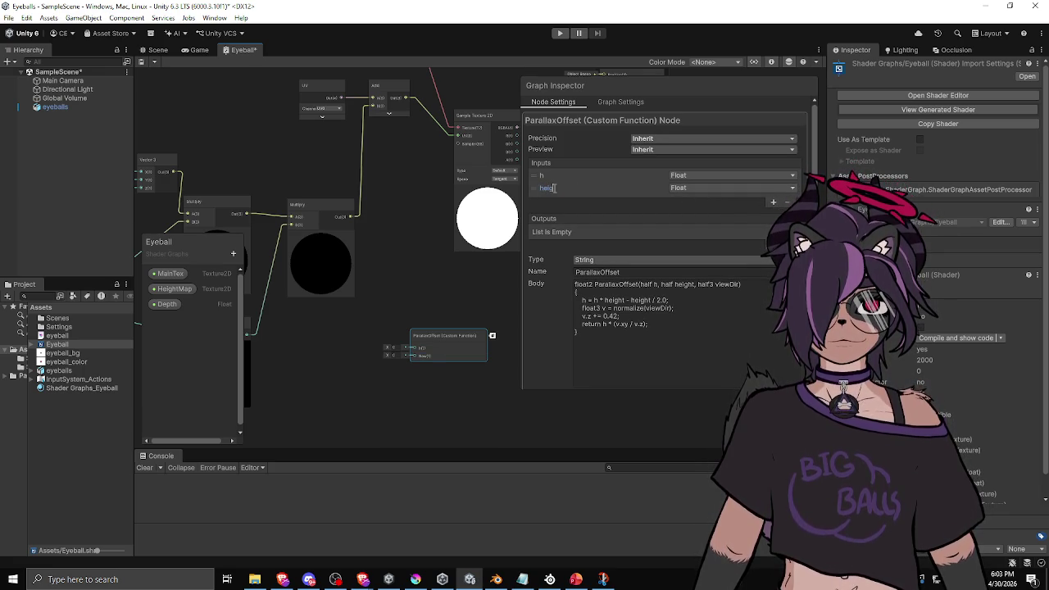
# Step: Add a third input named viewDir of type Vector 3
pyautogui.click(775, 201)
pyautogui.click(710, 200)
pyautogui.click(592, 204)
pyautogui.doubleClick(547, 201)
pyautogui.write('vi')
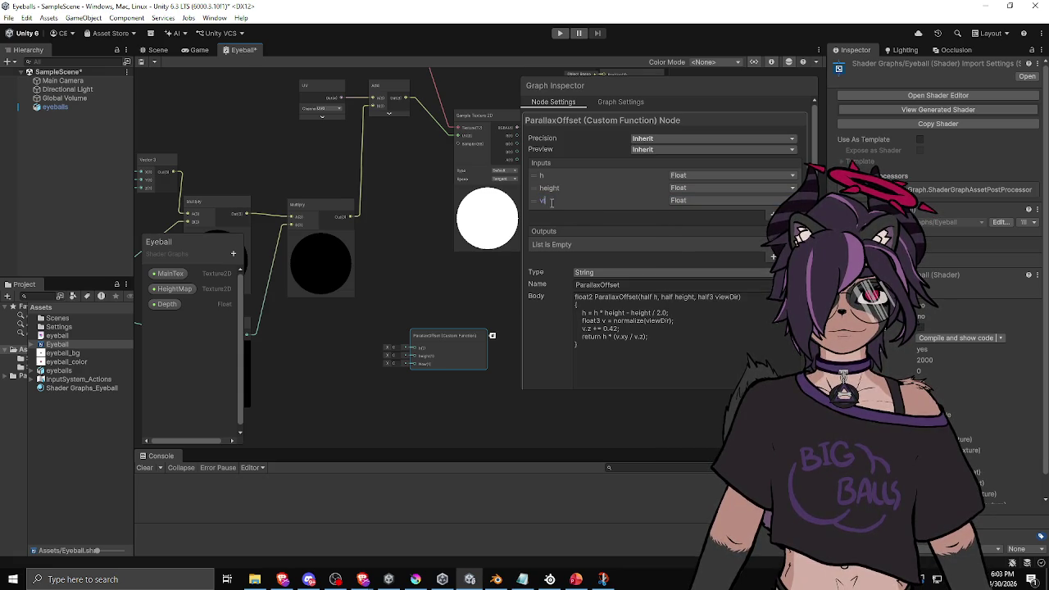
pyautogui.write('ewDir')
pyautogui.click(705, 200)
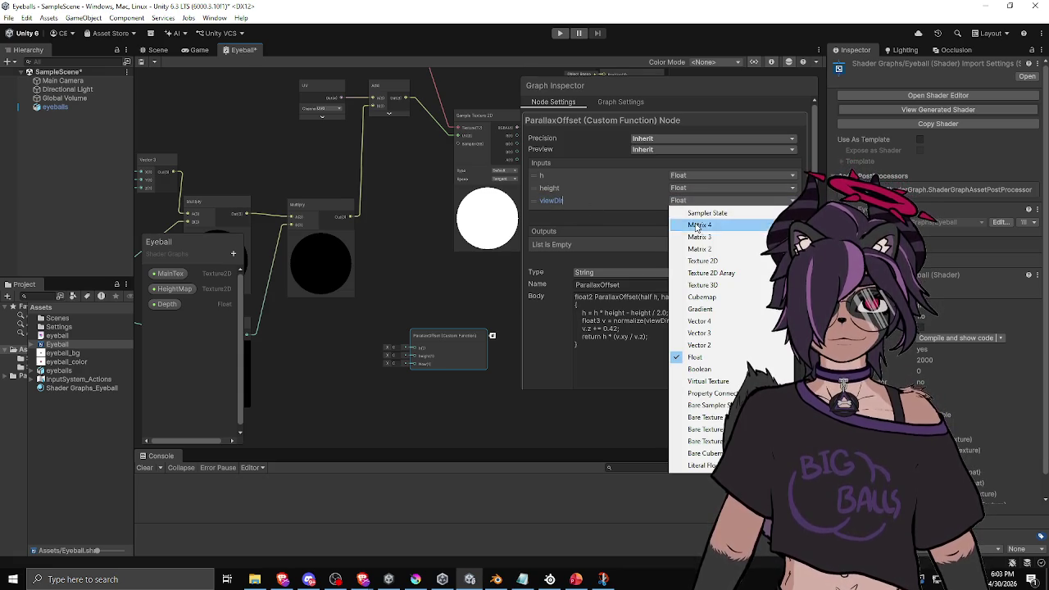
pyautogui.click(701, 333)
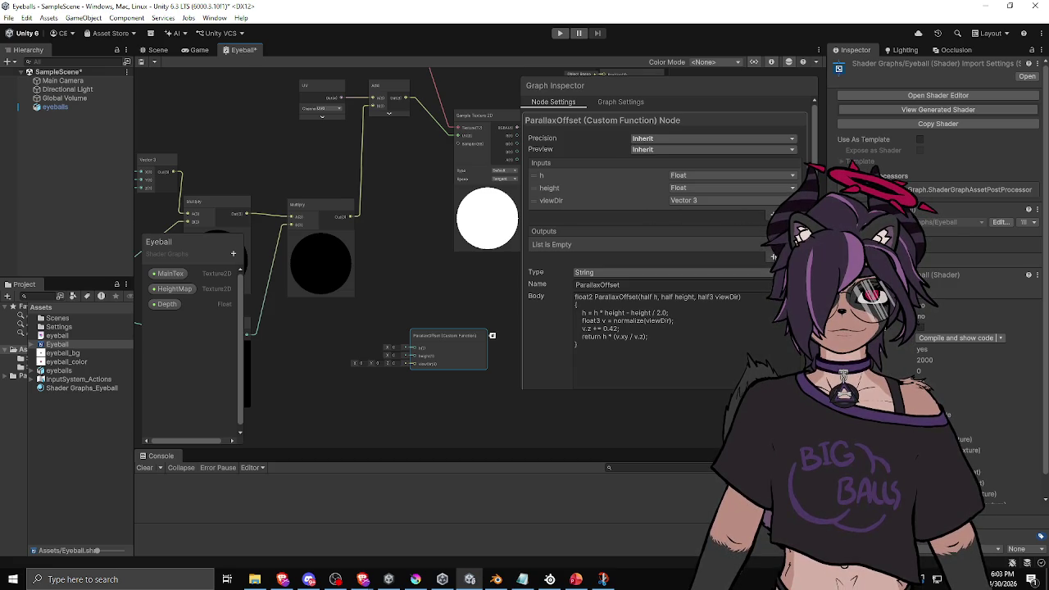
# Step: Add a Vector 2 output named offset
pyautogui.click(773, 256)
pyautogui.click(699, 245)
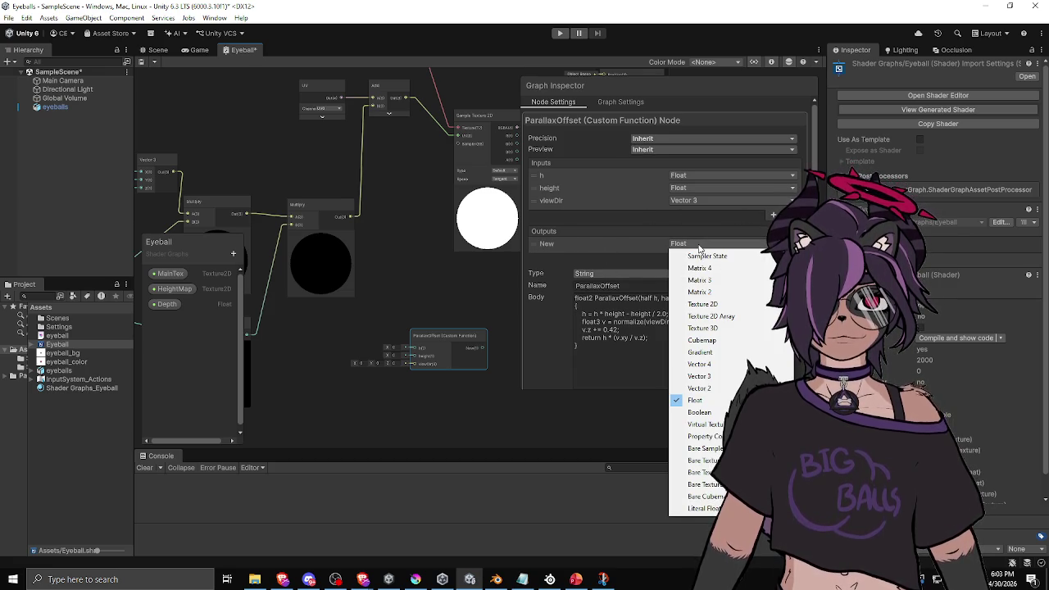
pyautogui.click(699, 387)
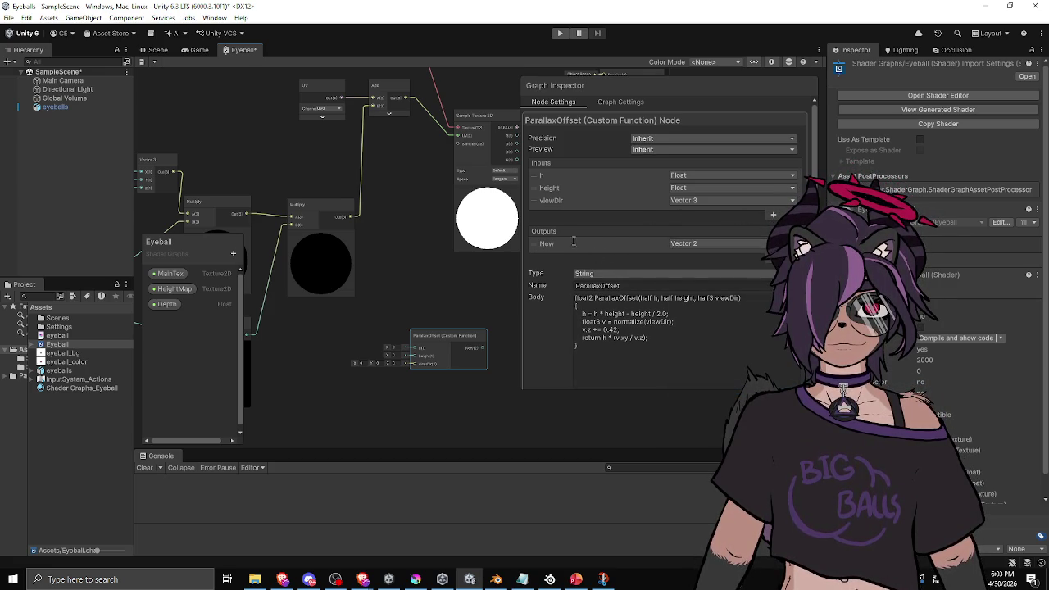
pyautogui.write('offset')
pyautogui.press('Return')
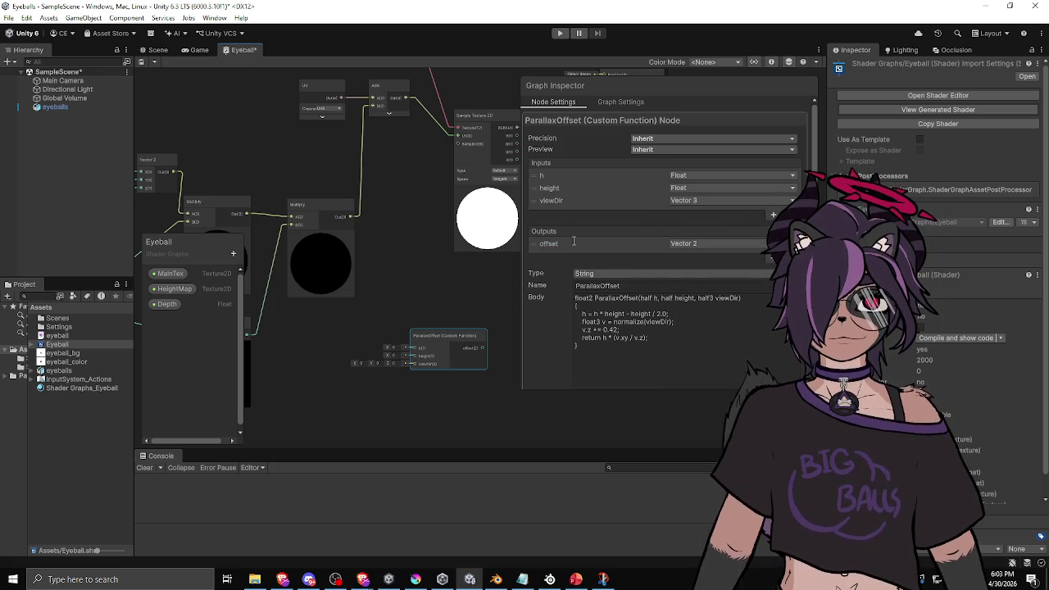
pyautogui.click(656, 299)
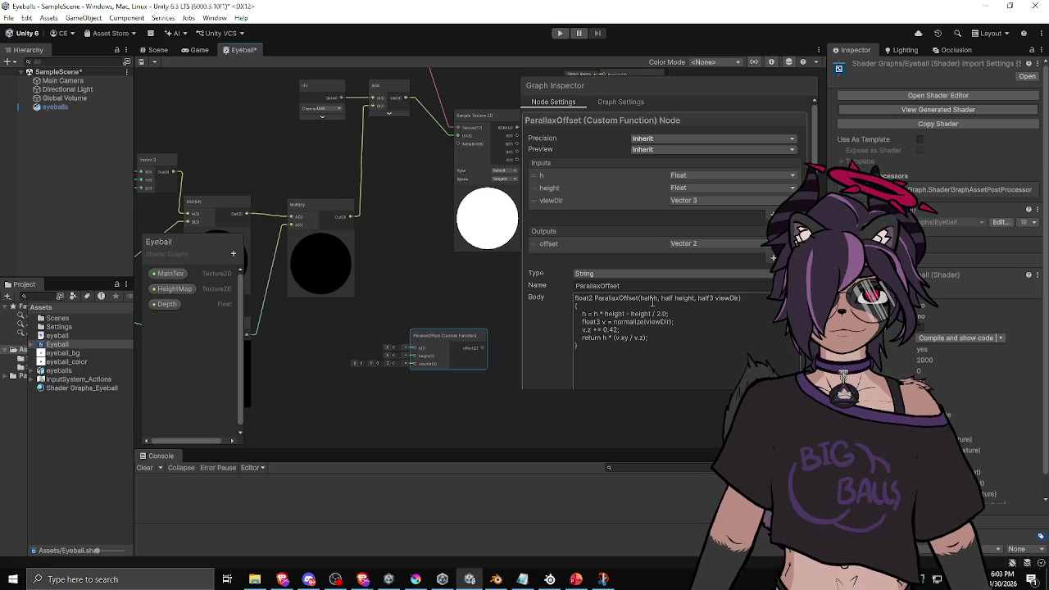
# Step: Retype the signature's parameters as float h, float height and float3 viewDir
pyautogui.doubleClick(646, 298)
pyautogui.click(734, 299)
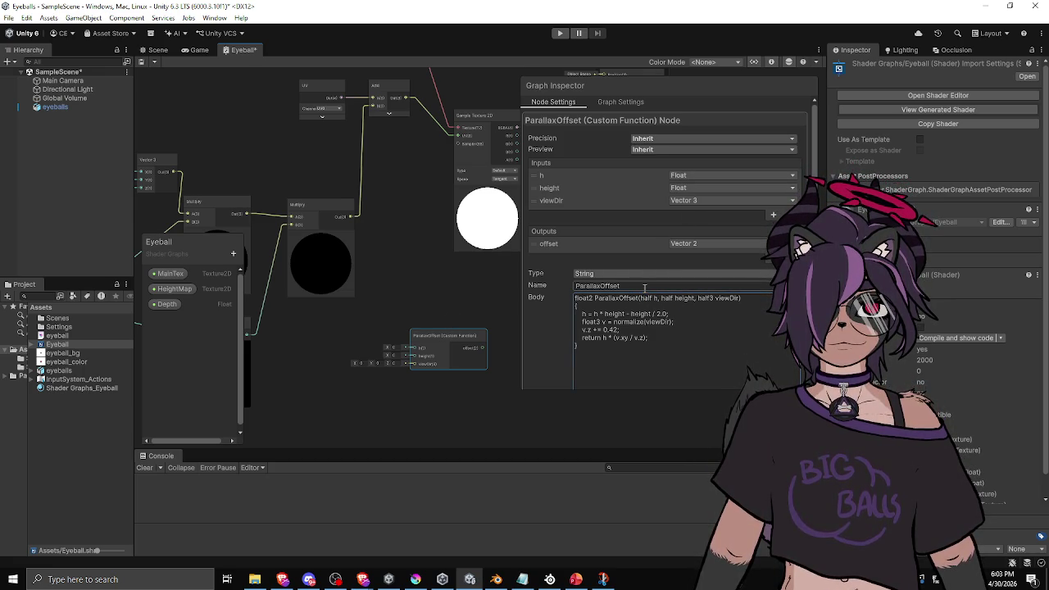
pyautogui.doubleClick(645, 298)
pyautogui.write('float h, ')
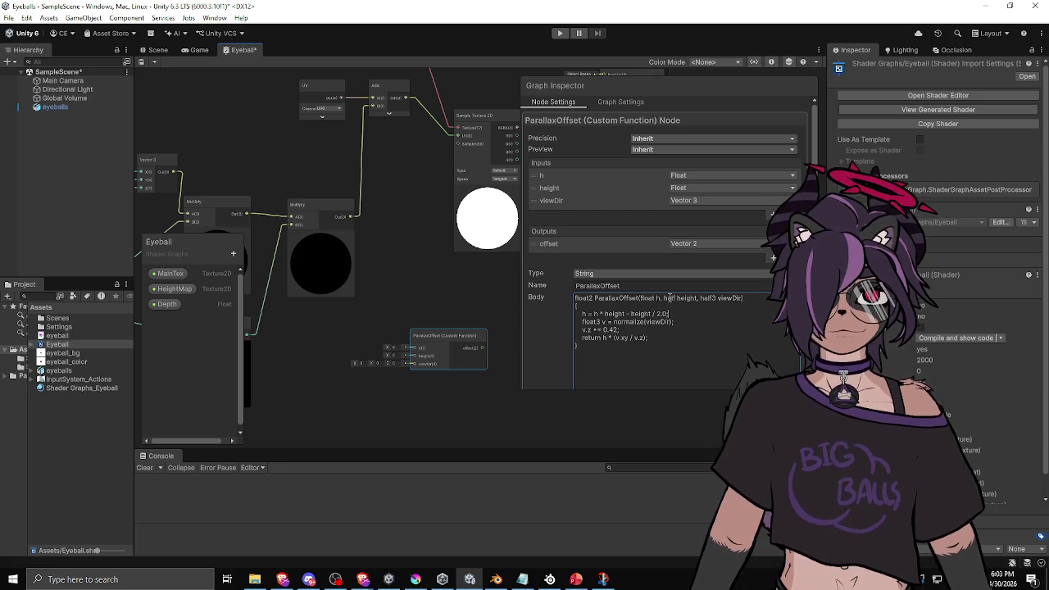
pyautogui.write('float height, ')
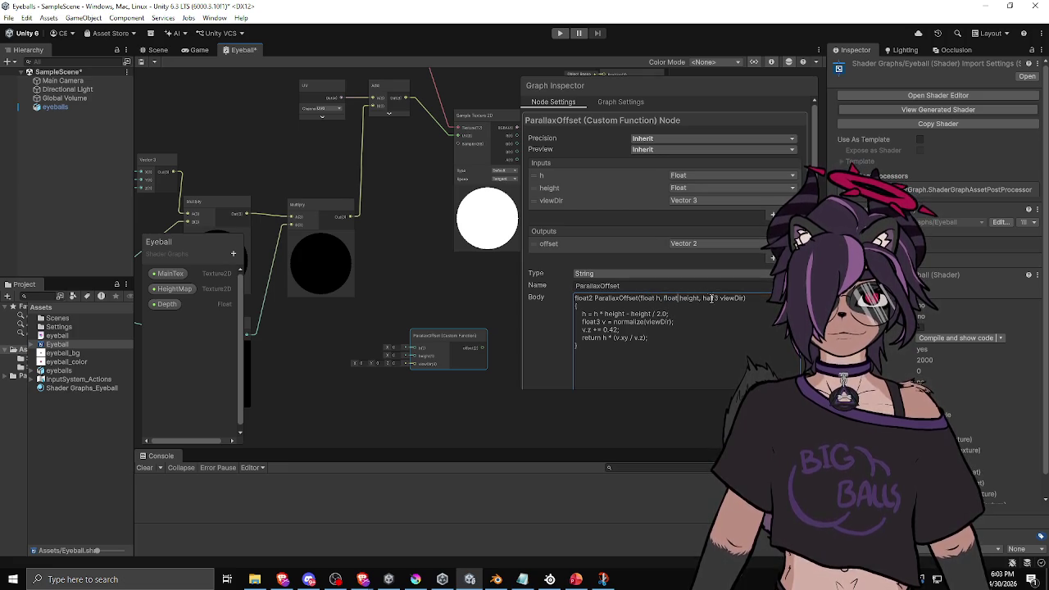
pyautogui.write('float')
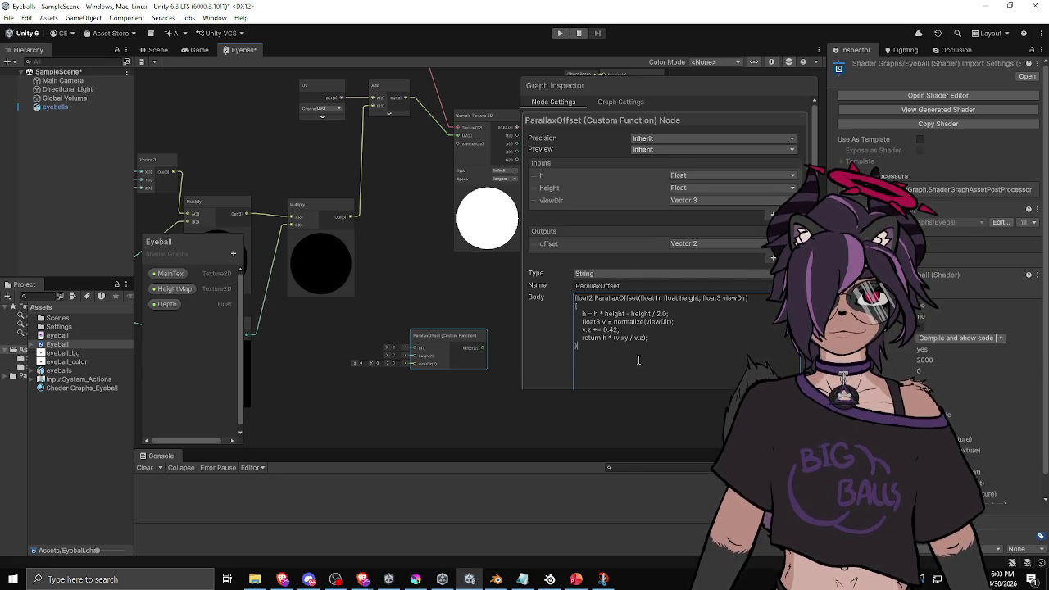
pyautogui.scroll(-1, 639, 359)
pyautogui.click(501, 383)
# Step: Move the ParallaxOffset node left, near the Sample Texture 2D node
pyautogui.click(459, 337)
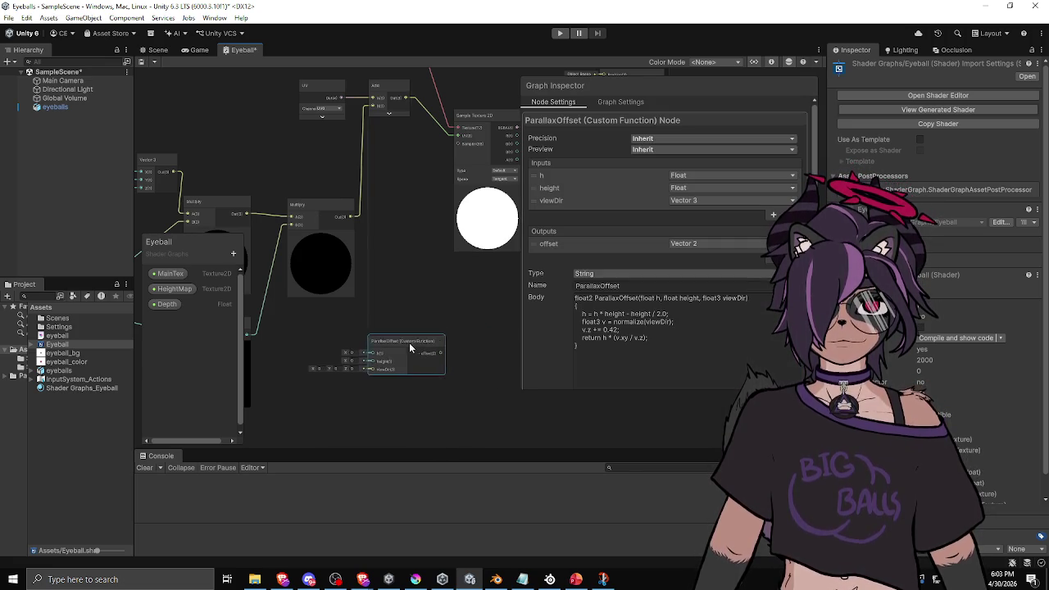
pyautogui.scroll(3, 459, 331)
pyautogui.moveTo(459, 338)
pyautogui.mouseDown()
pyautogui.moveTo(393, 338)
pyautogui.moveTo(430, 348)
pyautogui.mouseUp()
pyautogui.scroll(-2, 391, 337)
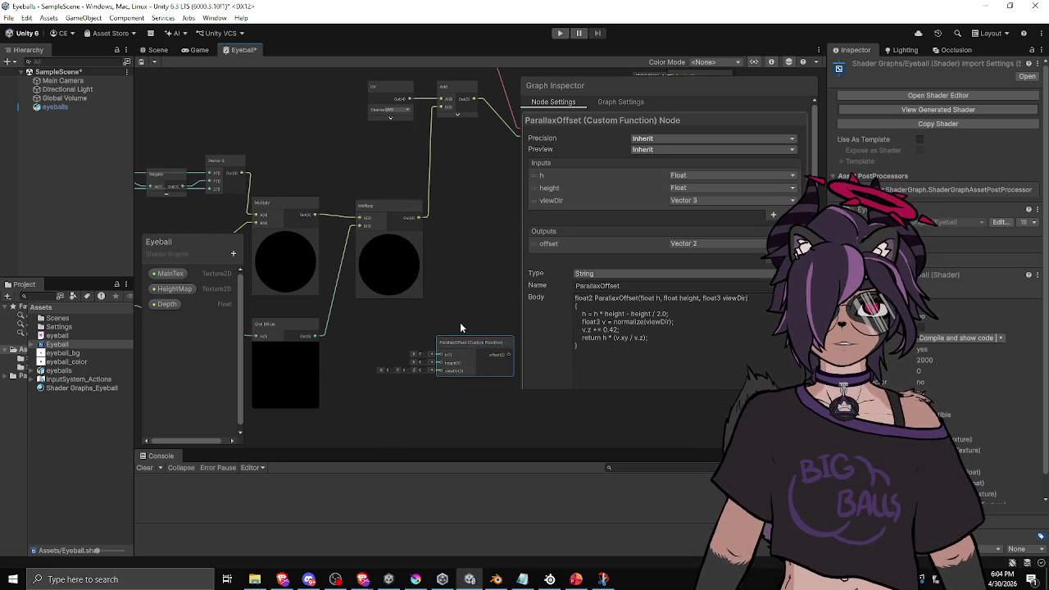
pyautogui.scroll(-2, 459, 322)
pyautogui.moveTo(465, 292); pyautogui.dragTo(417, 318)
pyautogui.scroll(2, 419, 316)
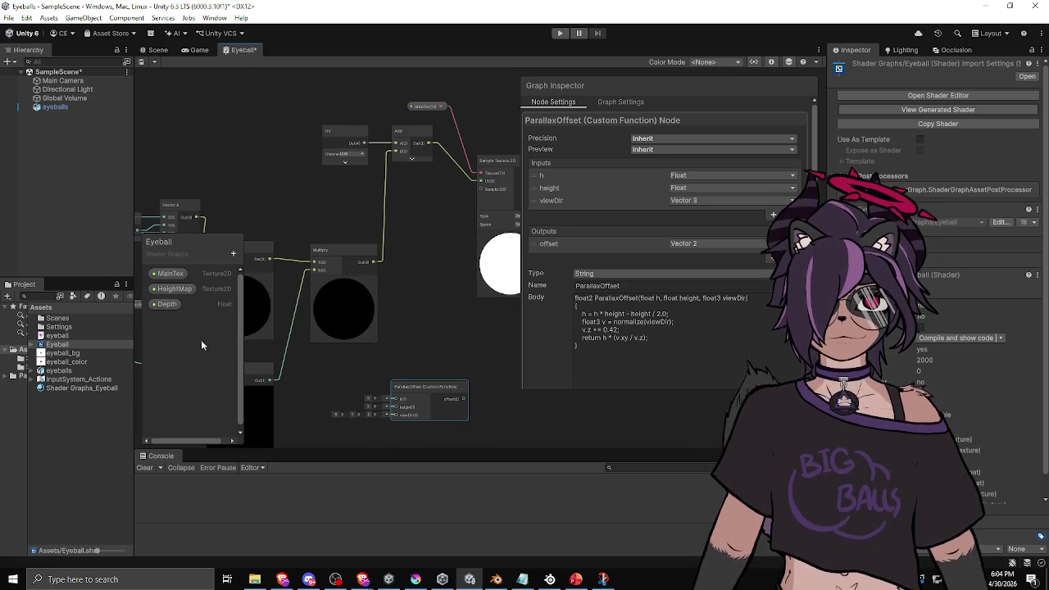
# Step: Add a Float property named H and wire it into ParallaxOffset's h input
pyautogui.click(233, 253)
pyautogui.click(270, 281)
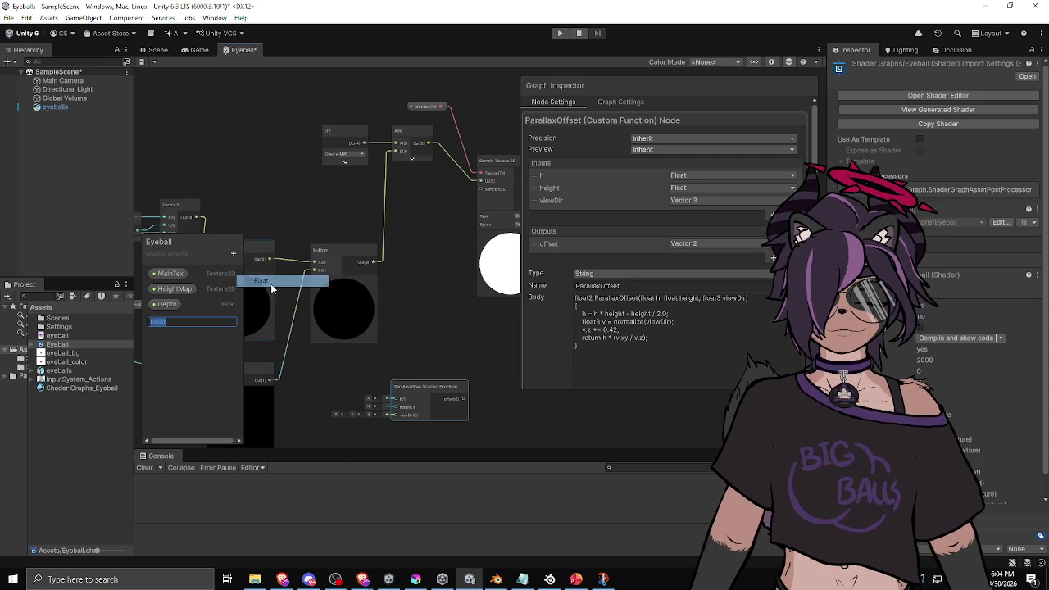
pyautogui.write('H')
pyautogui.press('Return')
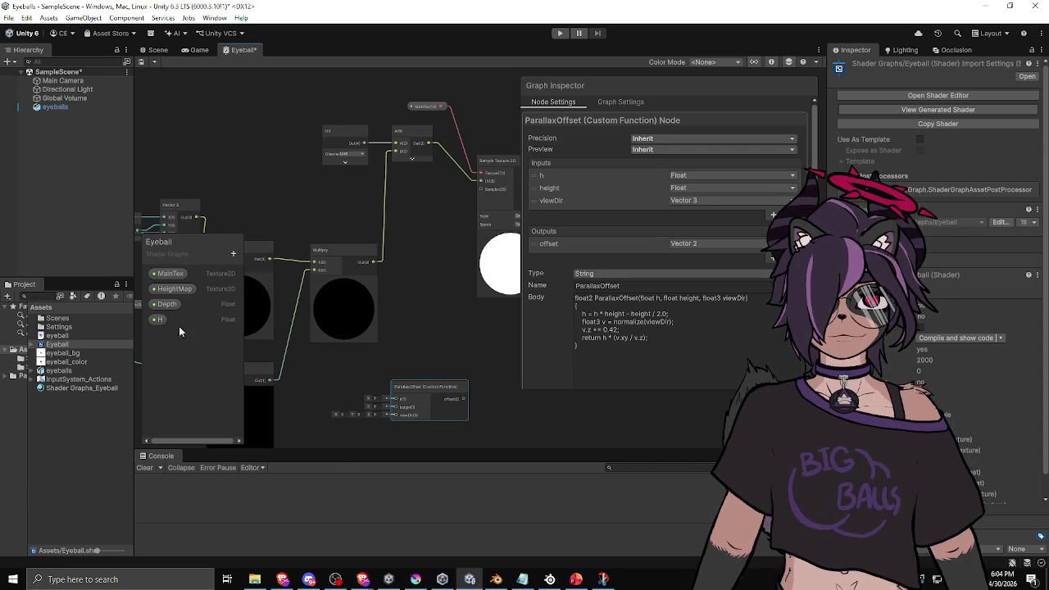
pyautogui.moveTo(157, 319)
pyautogui.mouseDown()
pyautogui.moveTo(312, 411)
pyautogui.moveTo(398, 379)
pyautogui.mouseUp()
# Step: Reposition the H and ParallaxOffset nodes to tidy the graph layout
pyautogui.moveTo(300, 395); pyautogui.dragTo(289, 391)
pyautogui.moveTo(427, 362); pyautogui.dragTo(456, 365)
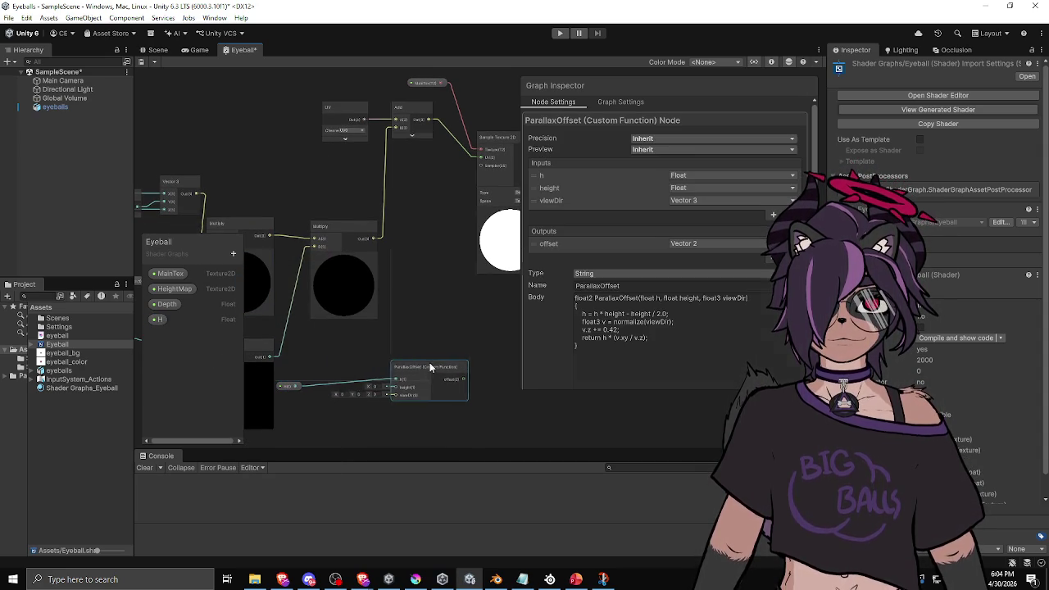
pyautogui.moveTo(392, 312)
pyautogui.mouseDown()
pyautogui.moveTo(461, 313)
pyautogui.moveTo(328, 311)
pyautogui.moveTo(421, 301)
pyautogui.mouseUp()
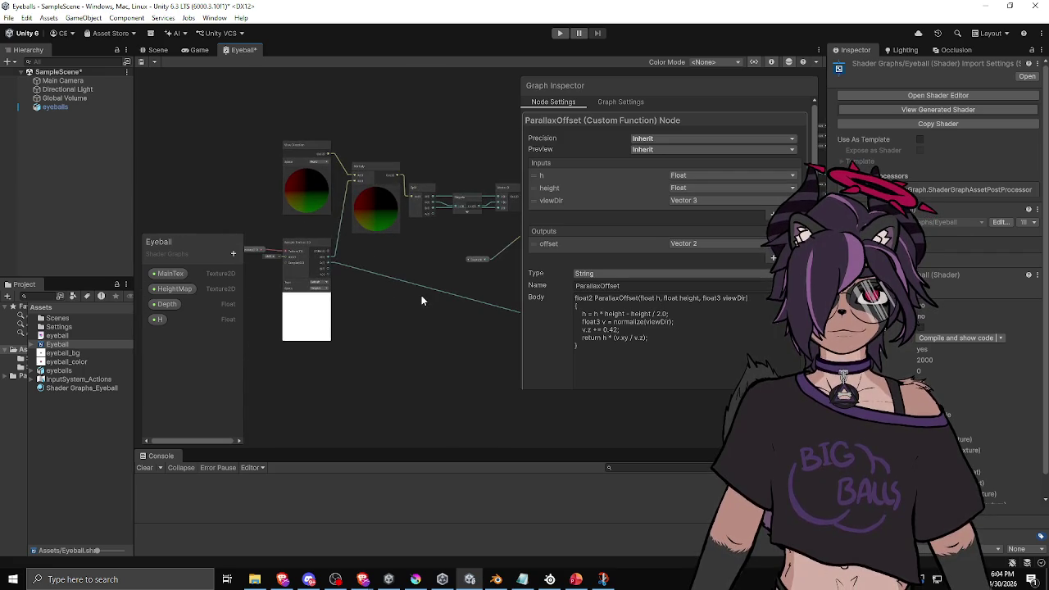
pyautogui.moveTo(339, 263); pyautogui.dragTo(267, 279)
pyautogui.scroll(-2, 400, 289)
pyautogui.scroll(2, 401, 288)
pyautogui.moveTo(485, 338); pyautogui.dragTo(418, 343)
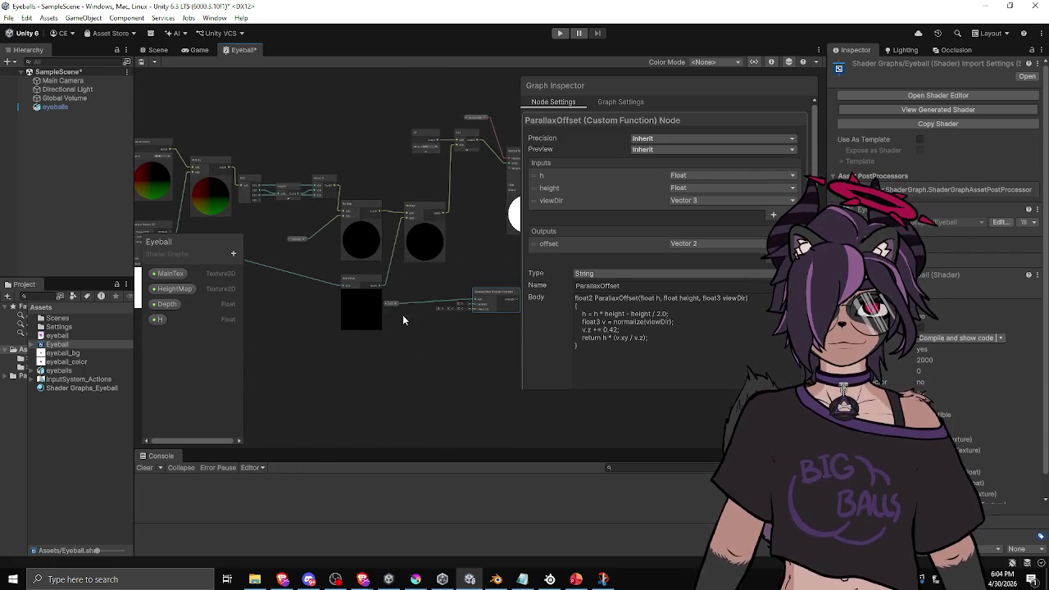
pyautogui.click(391, 306)
pyautogui.moveTo(413, 288); pyautogui.dragTo(501, 323)
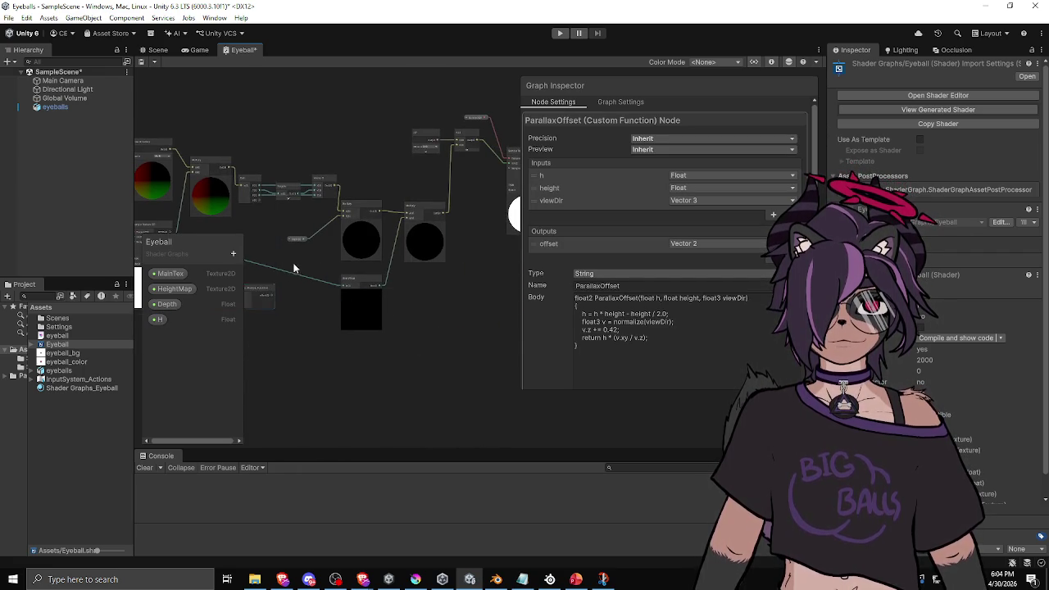
pyautogui.moveTo(361, 285); pyautogui.dragTo(404, 288)
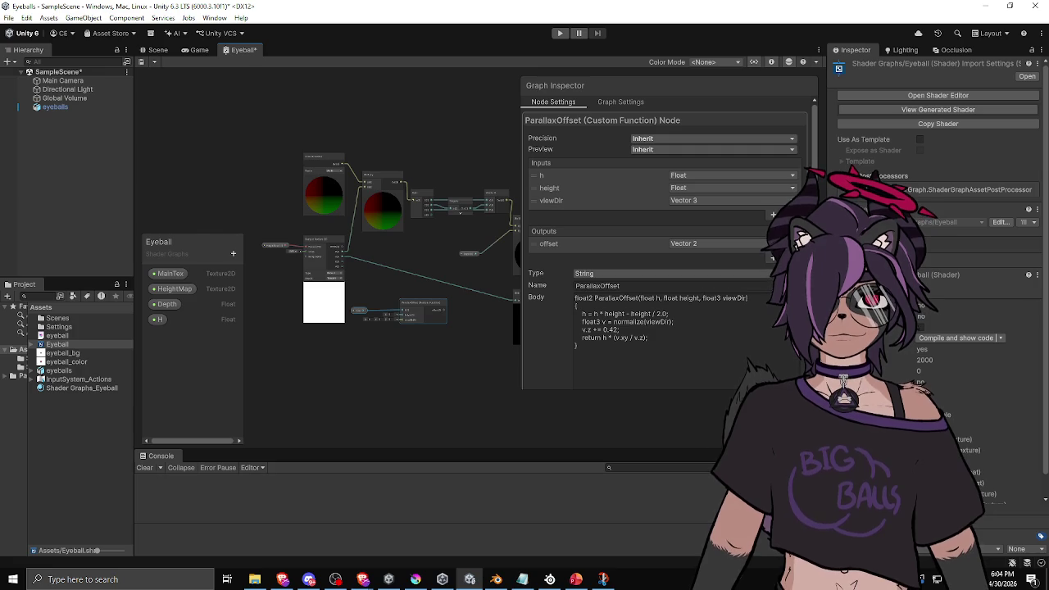
# Step: Wire the View Direction and Sample Texture 2D outputs into the ParallaxOffset node
pyautogui.scroll(2, 397, 319)
pyautogui.moveTo(415, 277); pyautogui.dragTo(319, 295)
pyautogui.scroll(-1, 345, 236)
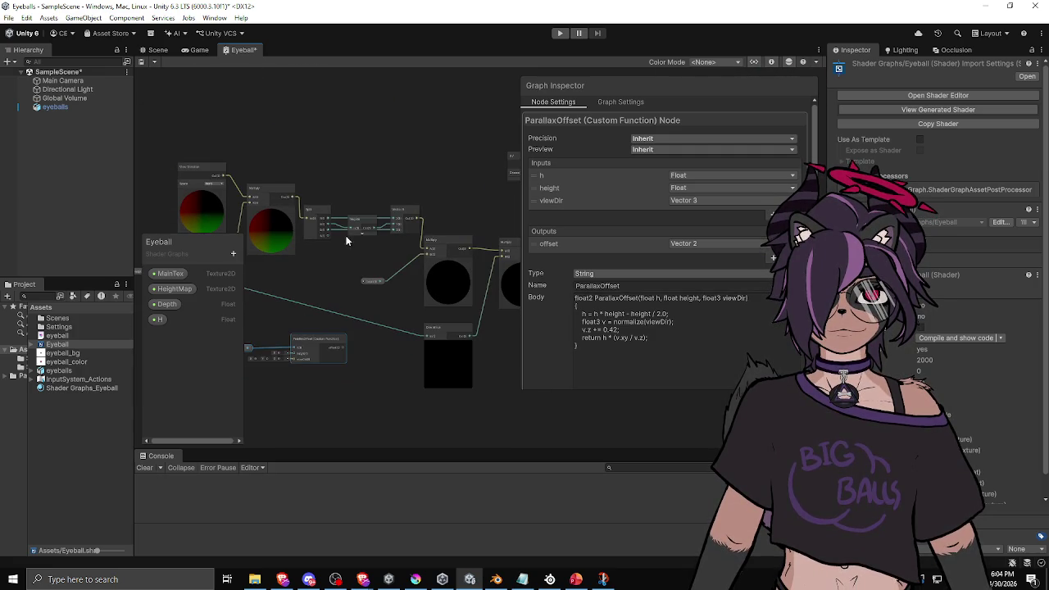
pyautogui.scroll(3, 333, 201)
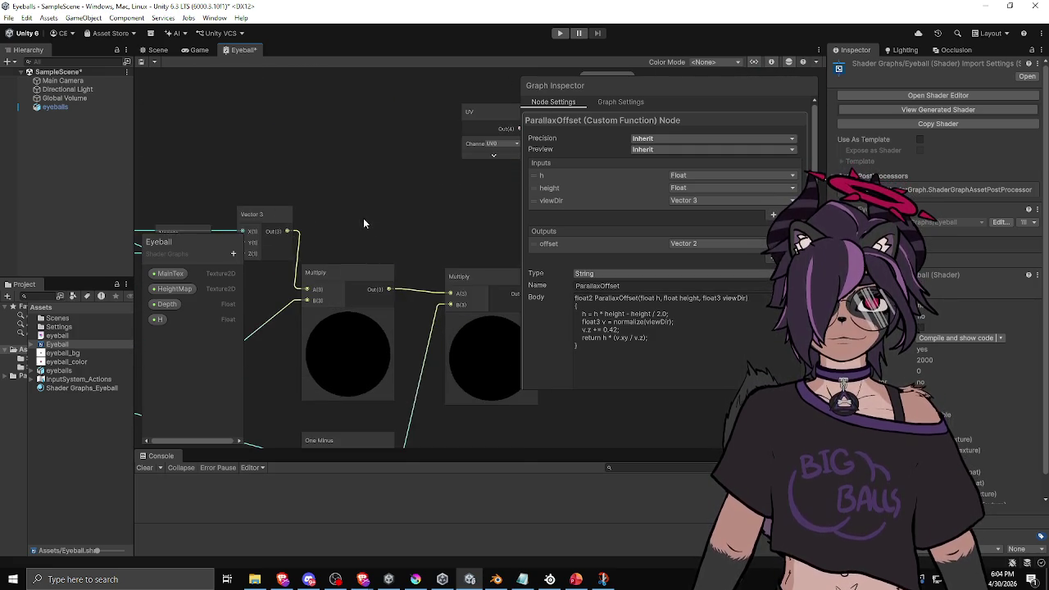
pyautogui.scroll(-2, 263, 195)
pyautogui.click(244, 190)
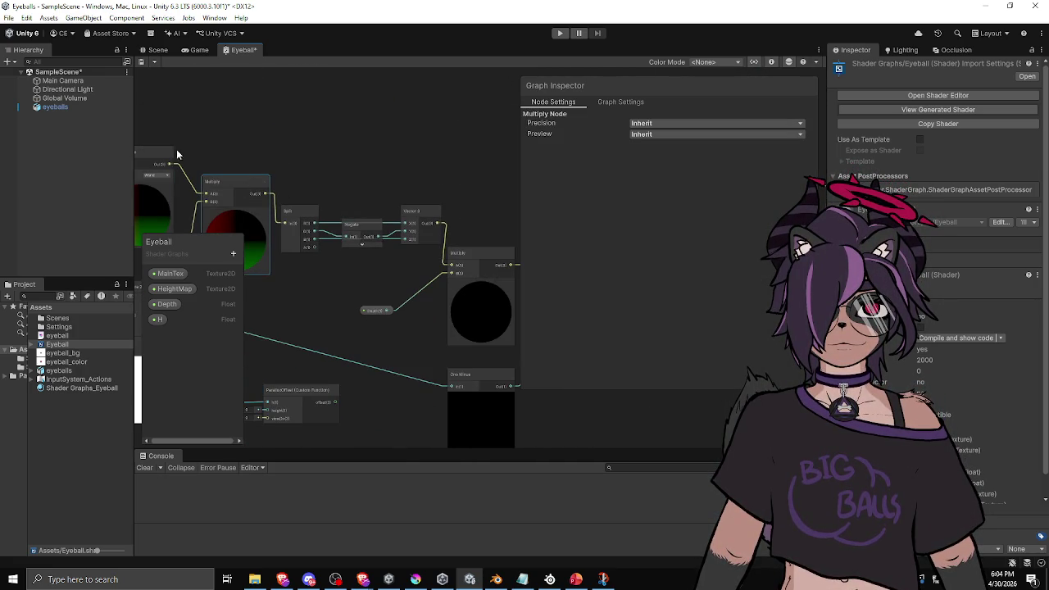
pyautogui.moveTo(237, 140); pyautogui.dragTo(318, 158)
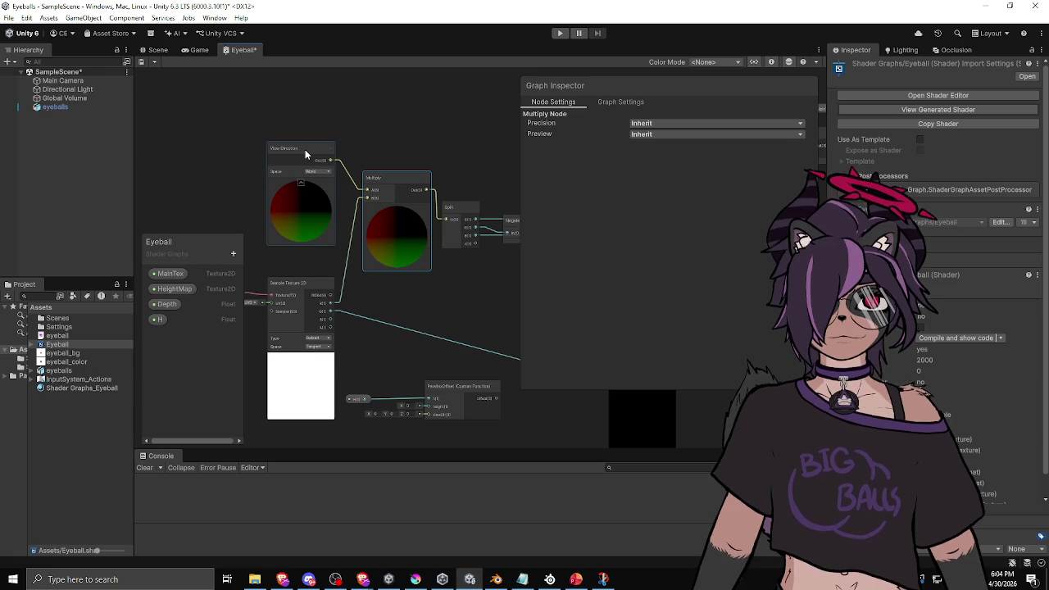
pyautogui.moveTo(331, 160)
pyautogui.mouseDown()
pyautogui.moveTo(391, 258)
pyautogui.moveTo(428, 411)
pyautogui.moveTo(426, 359)
pyautogui.mouseUp()
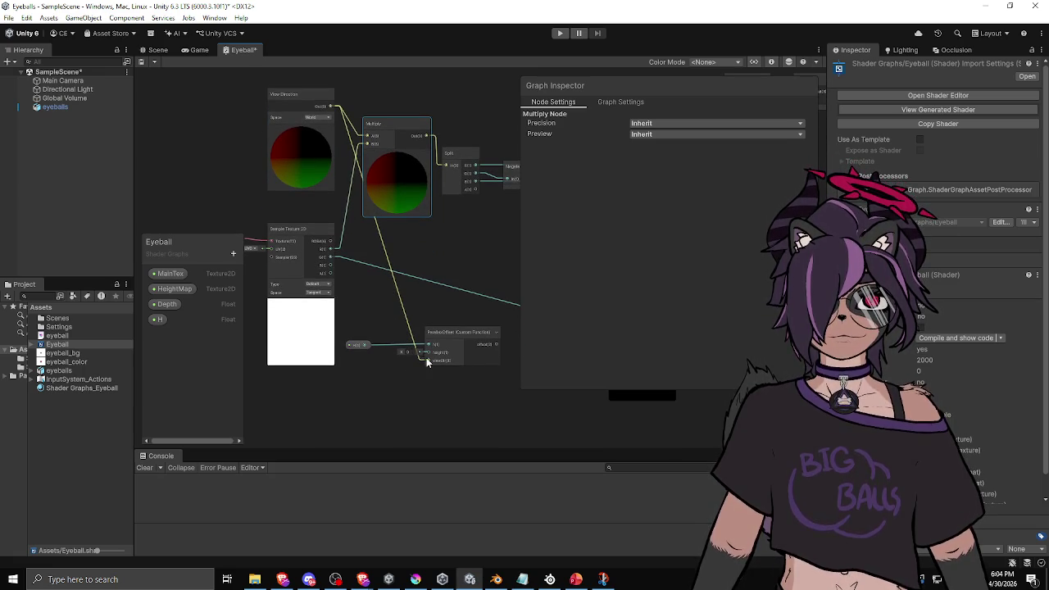
pyautogui.moveTo(331, 253); pyautogui.dragTo(427, 352)
# Step: Connect ParallaxOffset's offset output to Multiply and drop a Depth property node beside it
pyautogui.moveTo(365, 343); pyautogui.dragTo(397, 327)
pyautogui.moveTo(458, 263)
pyautogui.mouseDown()
pyautogui.moveTo(267, 319)
pyautogui.moveTo(296, 310)
pyautogui.moveTo(428, 326)
pyautogui.mouseUp()
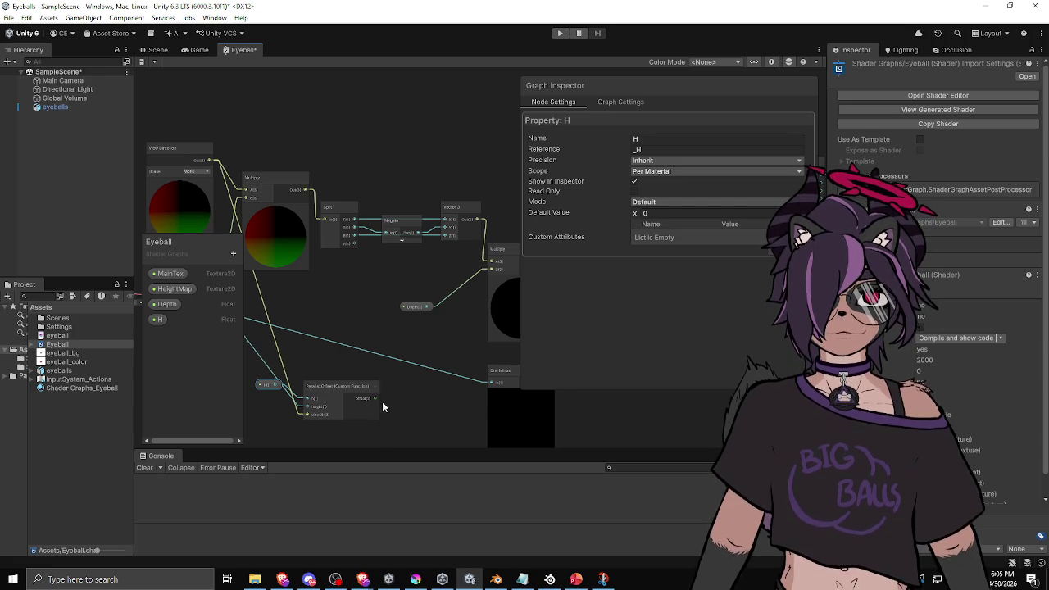
pyautogui.moveTo(375, 398); pyautogui.dragTo(490, 261)
pyautogui.scroll(3, 473, 263)
pyautogui.moveTo(234, 278)
pyautogui.mouseDown()
pyautogui.moveTo(349, 288)
pyautogui.moveTo(467, 266)
pyautogui.mouseUp()
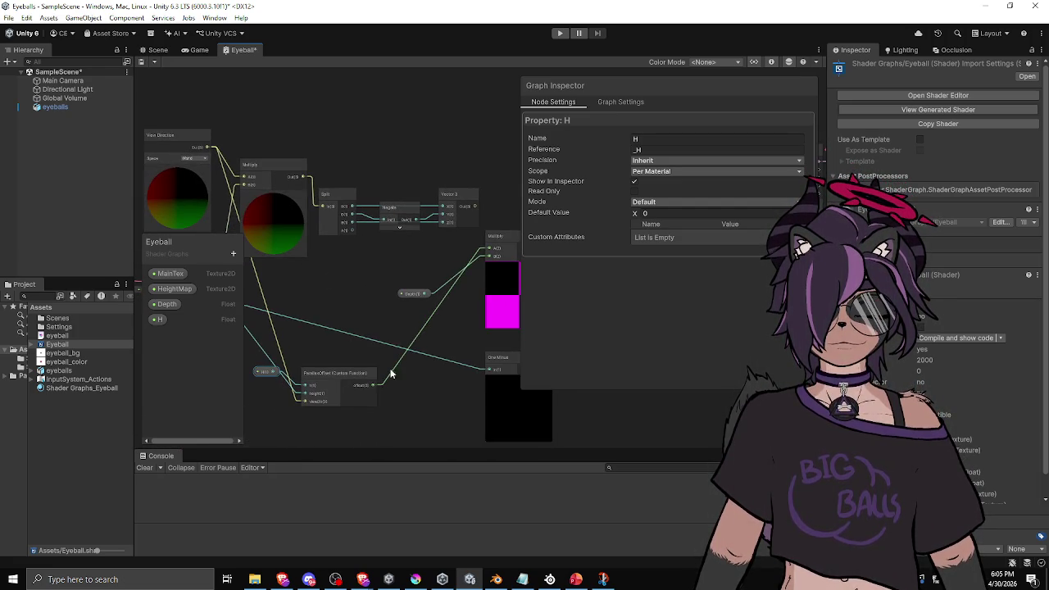
pyautogui.moveTo(373, 387); pyautogui.dragTo(184, 422)
pyautogui.moveTo(408, 280)
pyautogui.mouseDown()
pyautogui.moveTo(326, 281)
pyautogui.moveTo(479, 259)
pyautogui.moveTo(395, 282)
pyautogui.moveTo(466, 187)
pyautogui.mouseUp()
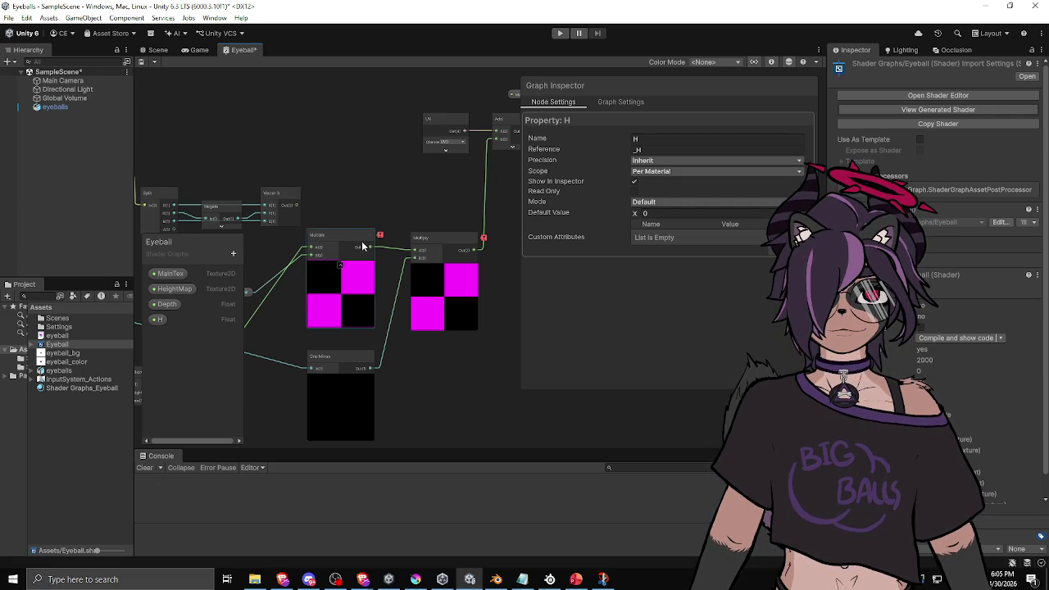
pyautogui.moveTo(166, 304)
pyautogui.mouseDown()
pyautogui.moveTo(289, 270)
pyautogui.moveTo(282, 251)
pyautogui.moveTo(311, 282)
pyautogui.mouseUp()
pyautogui.click(434, 215)
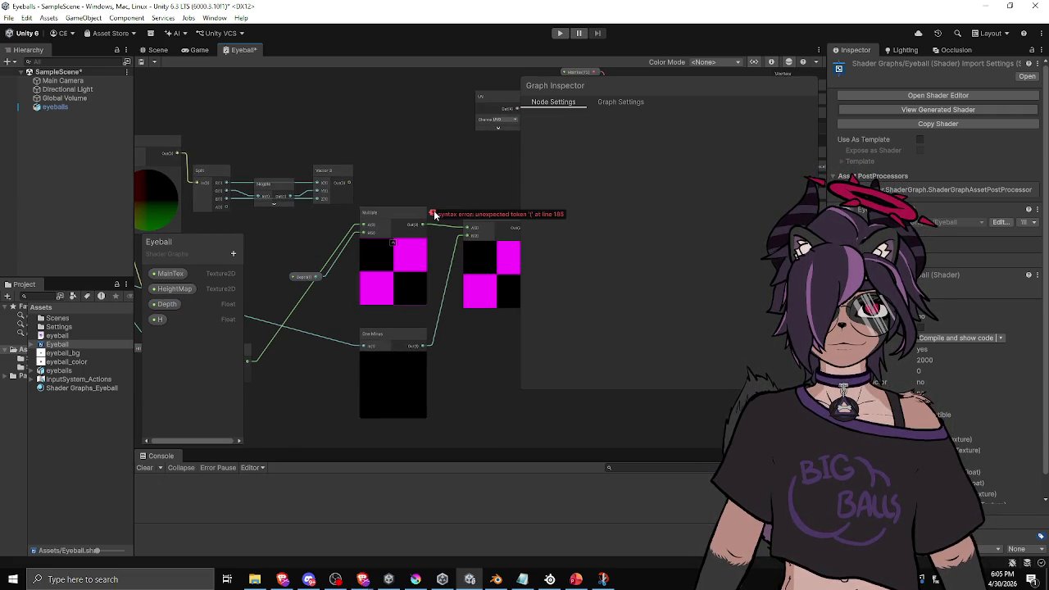
# Step: Open the ParallaxOffset custom function's body code, then deselect to recompile the graph
pyautogui.moveTo(255, 275); pyautogui.dragTo(380, 242)
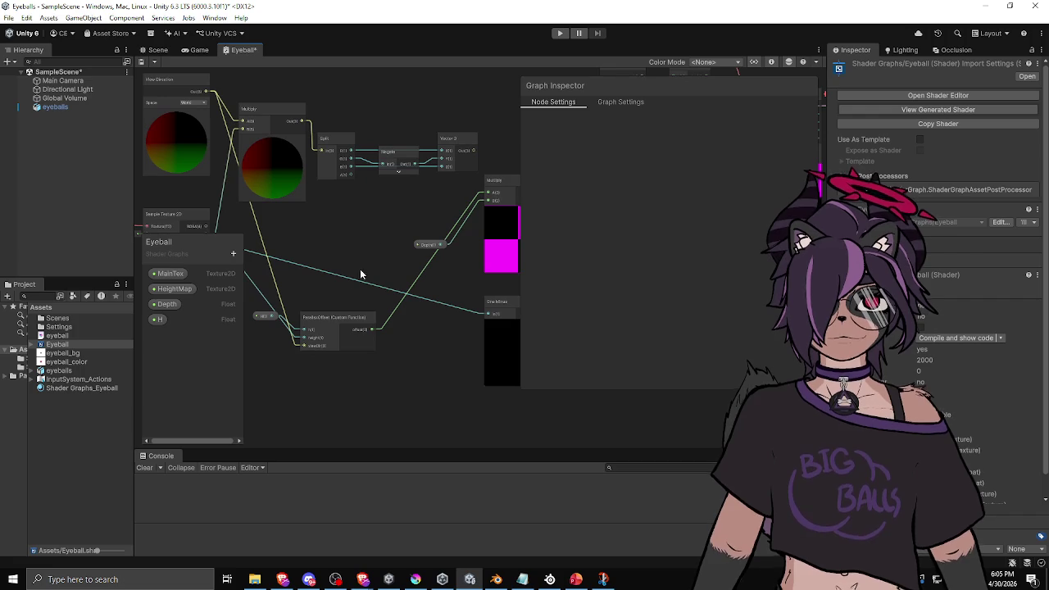
pyautogui.click(325, 322)
pyautogui.click(630, 295)
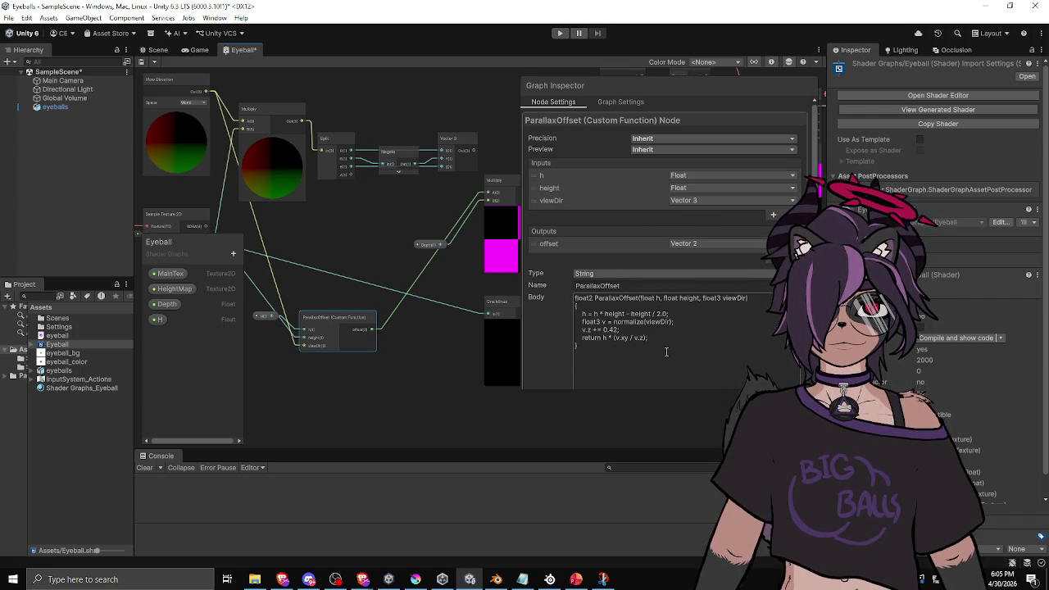
pyautogui.click(429, 349)
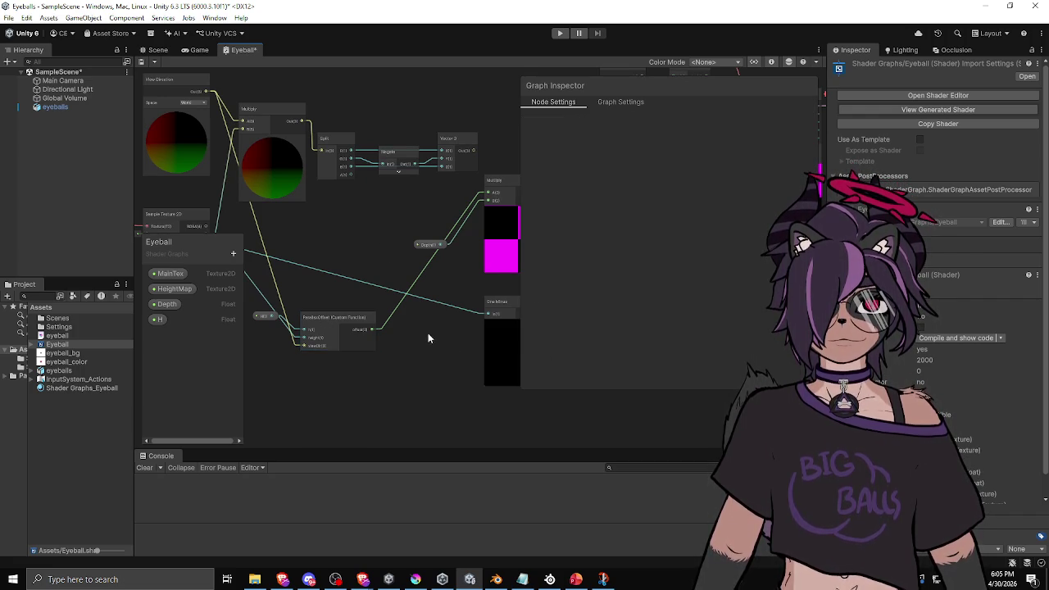
pyautogui.moveTo(467, 224)
pyautogui.mouseDown()
pyautogui.moveTo(332, 256)
pyautogui.moveTo(473, 225)
pyautogui.mouseUp()
# Step: Check the Multiply error and delete the empty line after the ParallaxOffset signature
pyautogui.moveTo(406, 217)
pyautogui.click(328, 326)
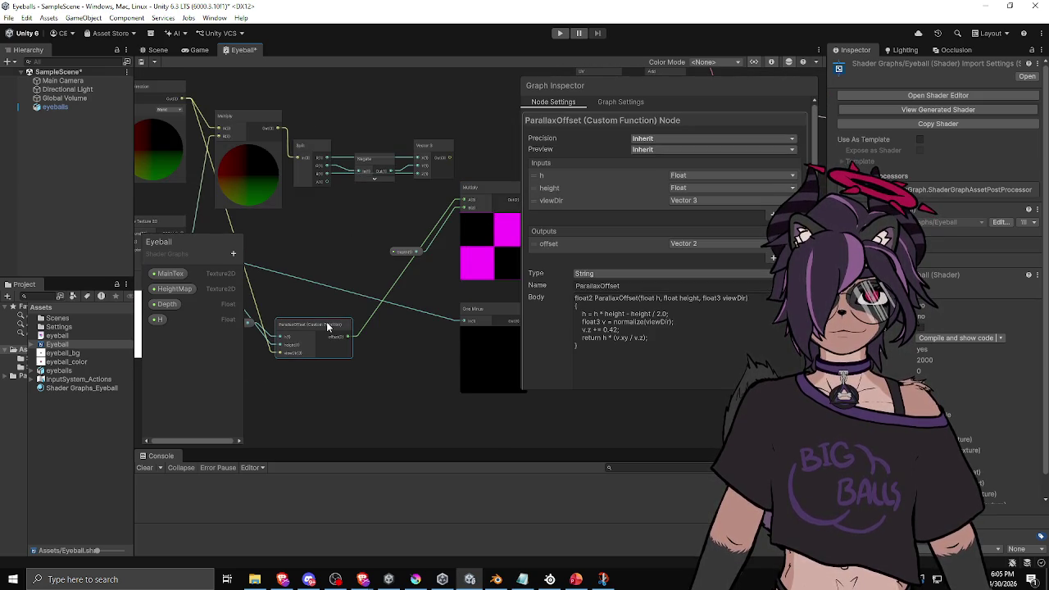
pyautogui.click(752, 304)
pyautogui.click(753, 304)
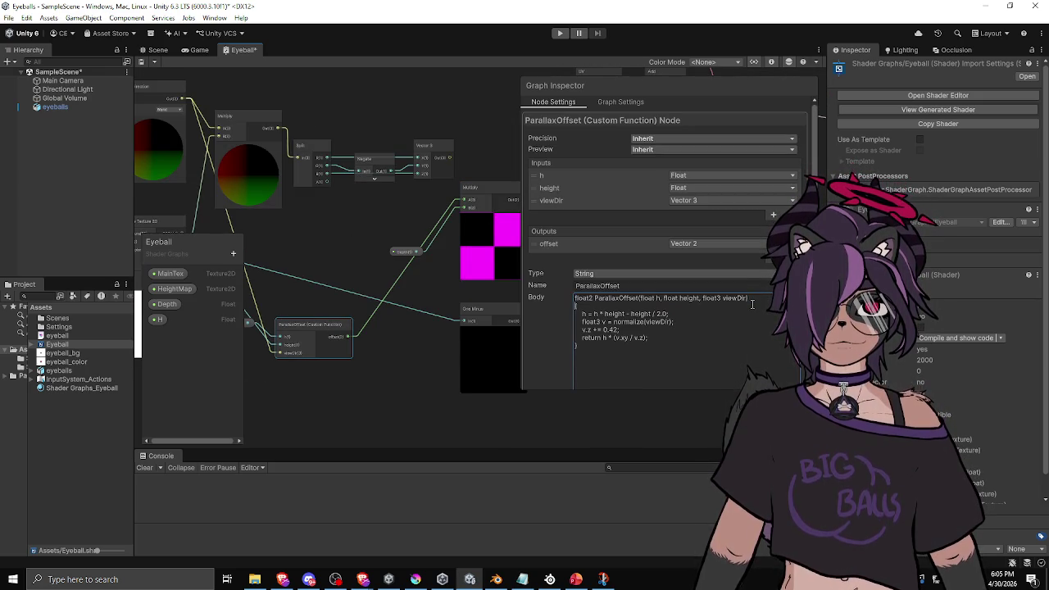
pyautogui.press('BackSpace')
pyautogui.write('{')
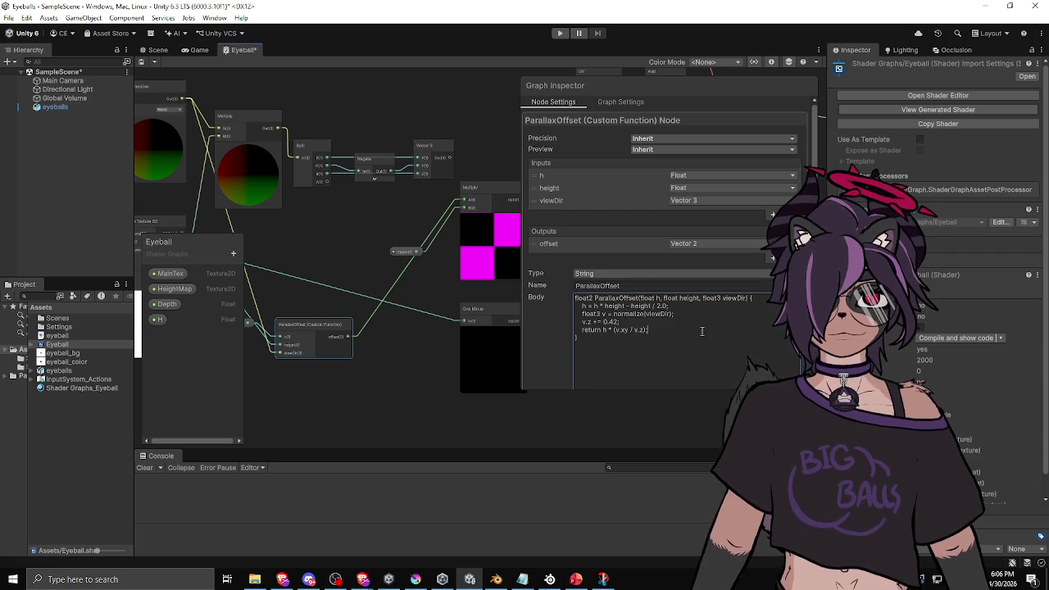
pyautogui.click(664, 342)
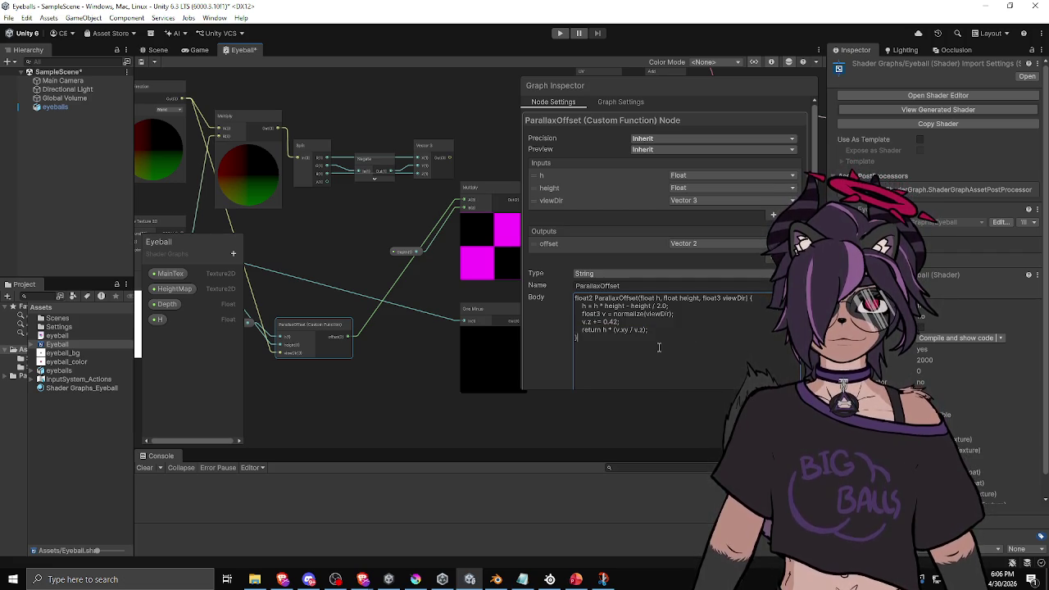
pyautogui.click(387, 353)
pyautogui.moveTo(441, 265)
pyautogui.mouseDown()
pyautogui.moveTo(328, 299)
pyautogui.moveTo(488, 242)
pyautogui.mouseUp()
# Step: Reopen the ParallaxOffset body, consult another application, and select the function's first line
pyautogui.moveTo(419, 223)
pyautogui.click(336, 331)
pyautogui.click(606, 302)
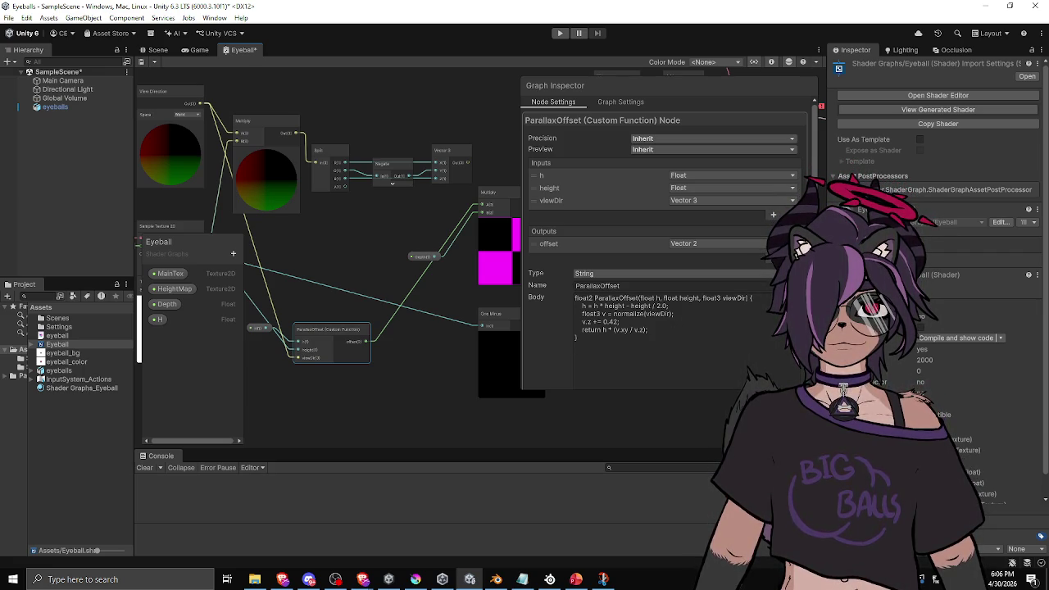
pyautogui.hotkey('alt', 'Tab')
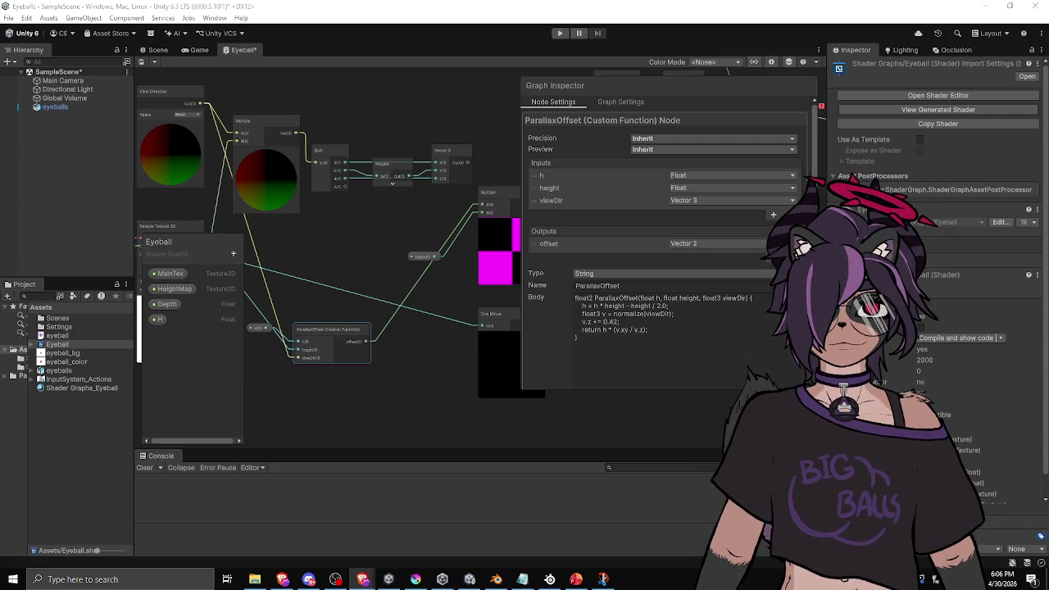
pyautogui.click(655, 332)
pyautogui.click(656, 332)
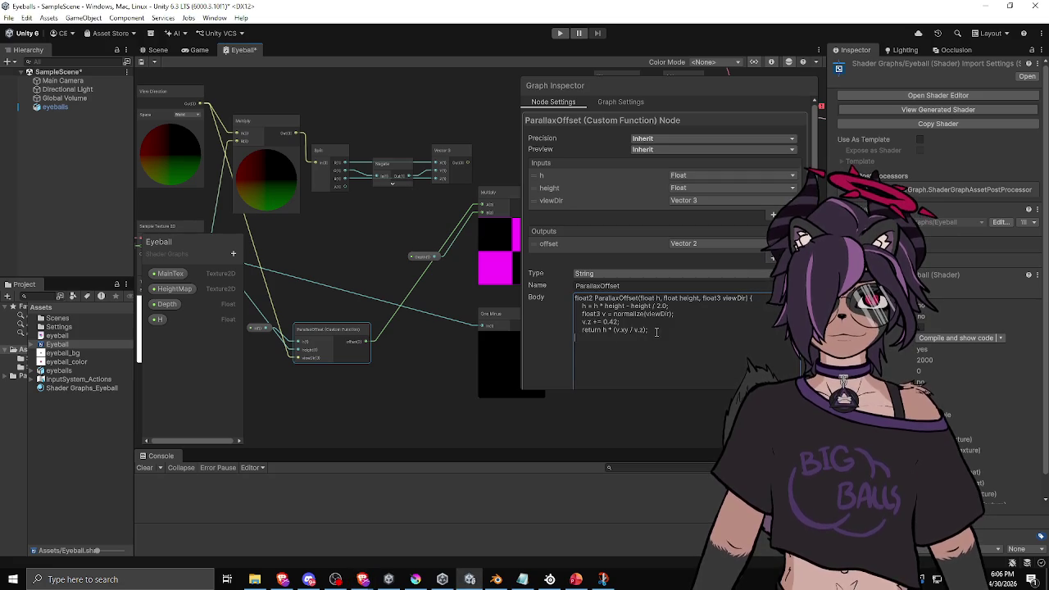
pyautogui.moveTo(759, 300); pyautogui.dragTo(551, 302)
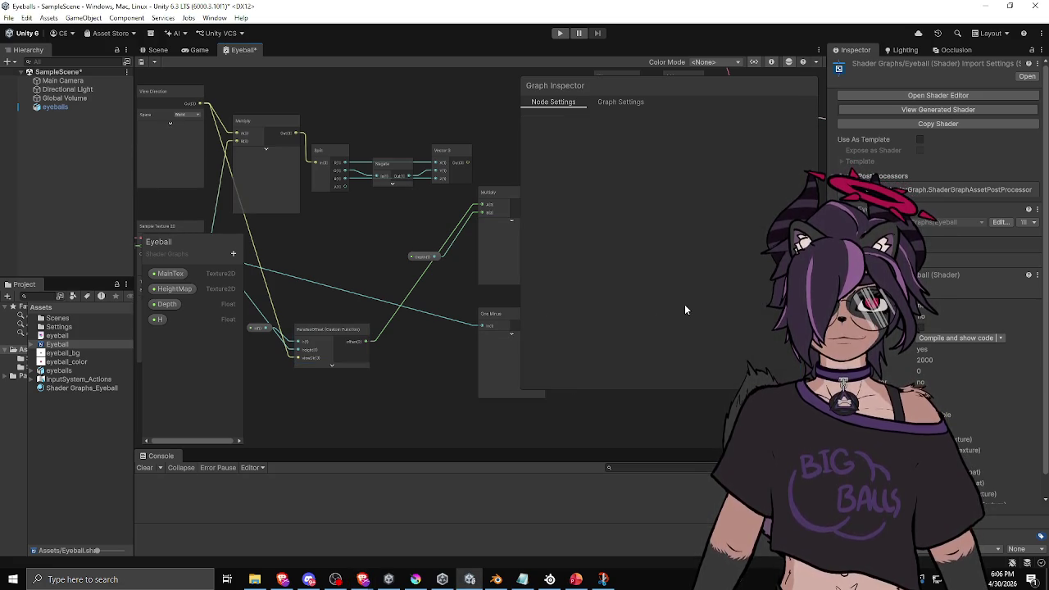
pyautogui.click(338, 332)
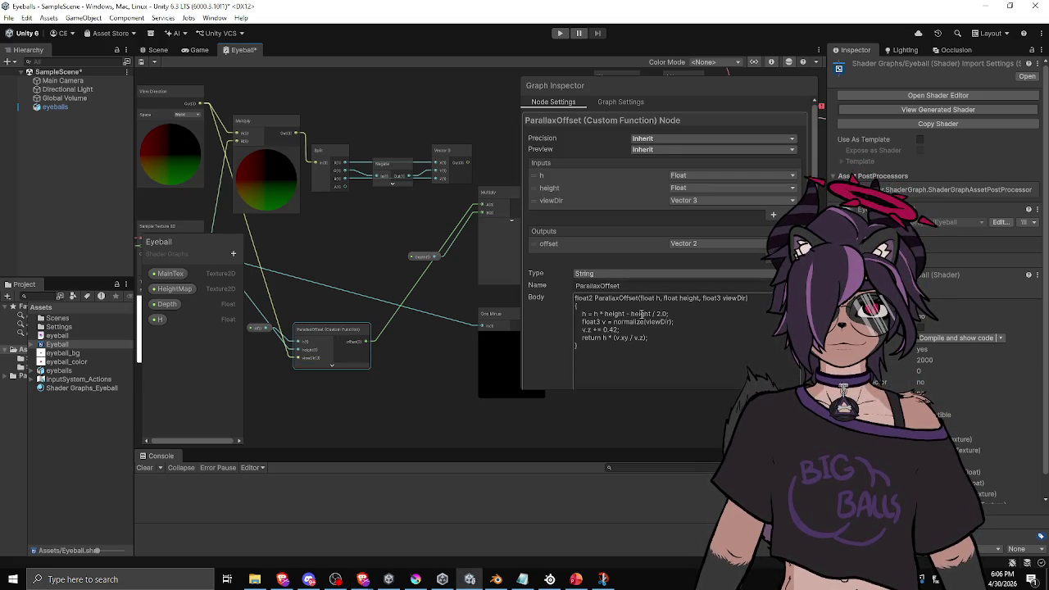
# Step: Delete the function signature and braces, and unindent the remaining body lines
pyautogui.moveTo(574, 296); pyautogui.dragTo(583, 306)
pyautogui.press('BackSpace')
pyautogui.press('BackSpace')
pyautogui.click(583, 298)
pyautogui.press('Delete')
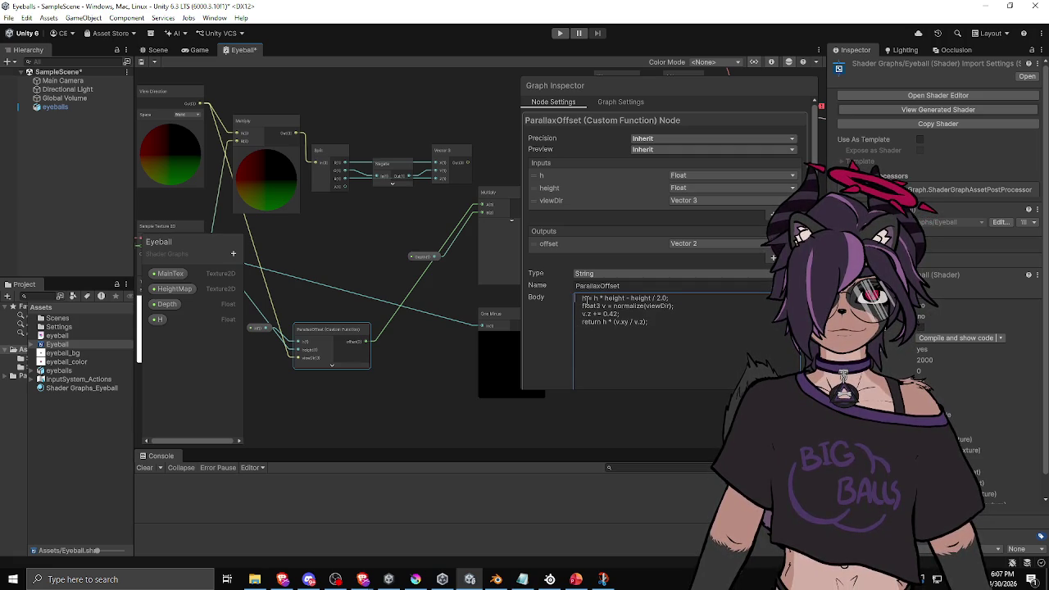
pyautogui.click(583, 316)
pyautogui.press('BackSpace')
pyautogui.press('BackSpace')
pyautogui.click(582, 311)
pyautogui.press('BackSpace')
pyautogui.click(583, 307)
pyautogui.press('BackSpace')
pyautogui.click(583, 298)
pyautogui.press('BackSpace')
# Step: Replace 'return' with 'offset =' and save the graph to recompile
pyautogui.click(675, 324)
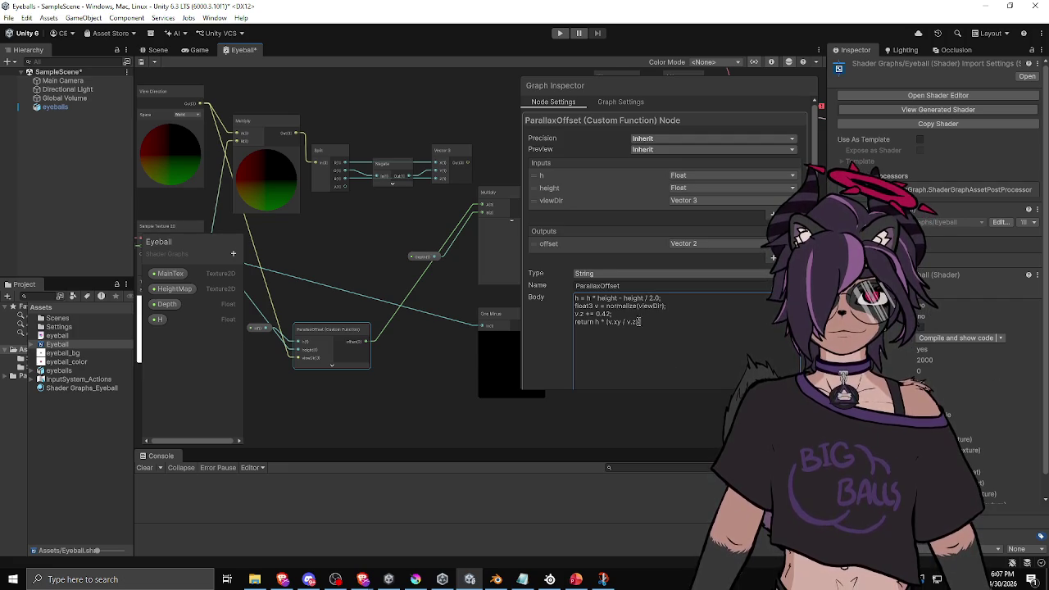
pyautogui.moveTo(592, 322); pyautogui.dragTo(573, 322)
pyautogui.write('offset =')
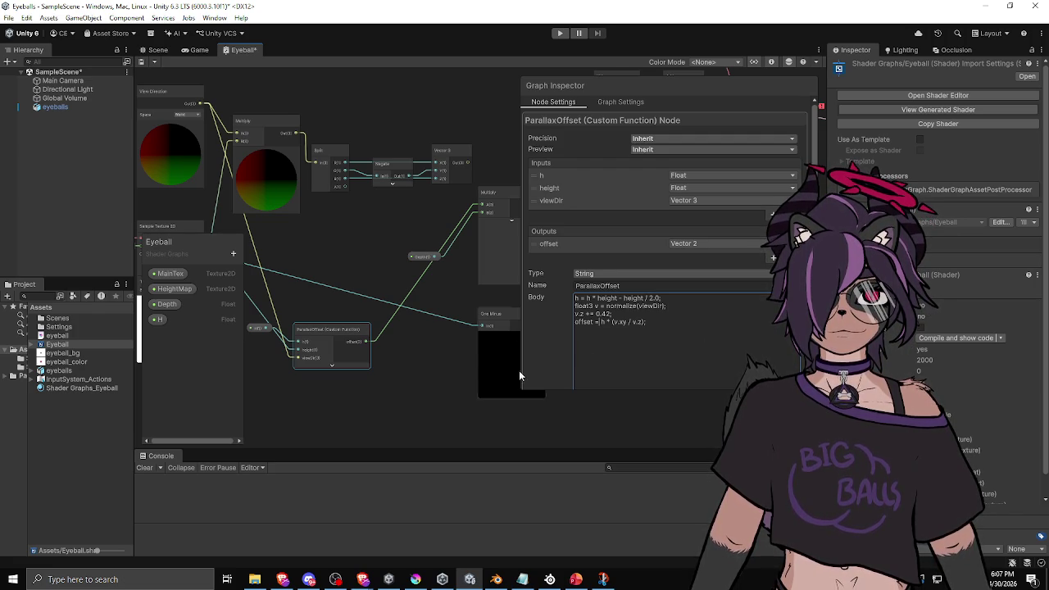
pyautogui.click(444, 376)
pyautogui.moveTo(436, 295)
pyautogui.mouseDown()
pyautogui.moveTo(288, 301)
pyautogui.moveTo(456, 307)
pyautogui.moveTo(428, 303)
pyautogui.moveTo(380, 339)
pyautogui.moveTo(382, 315)
pyautogui.moveTo(343, 300)
pyautogui.mouseUp()
pyautogui.moveTo(402, 234)
pyautogui.mouseDown()
pyautogui.moveTo(325, 277)
pyautogui.moveTo(436, 181)
pyautogui.mouseUp()
pyautogui.moveTo(414, 242); pyautogui.dragTo(487, 227)
pyautogui.hotkey('ctrl', 's')
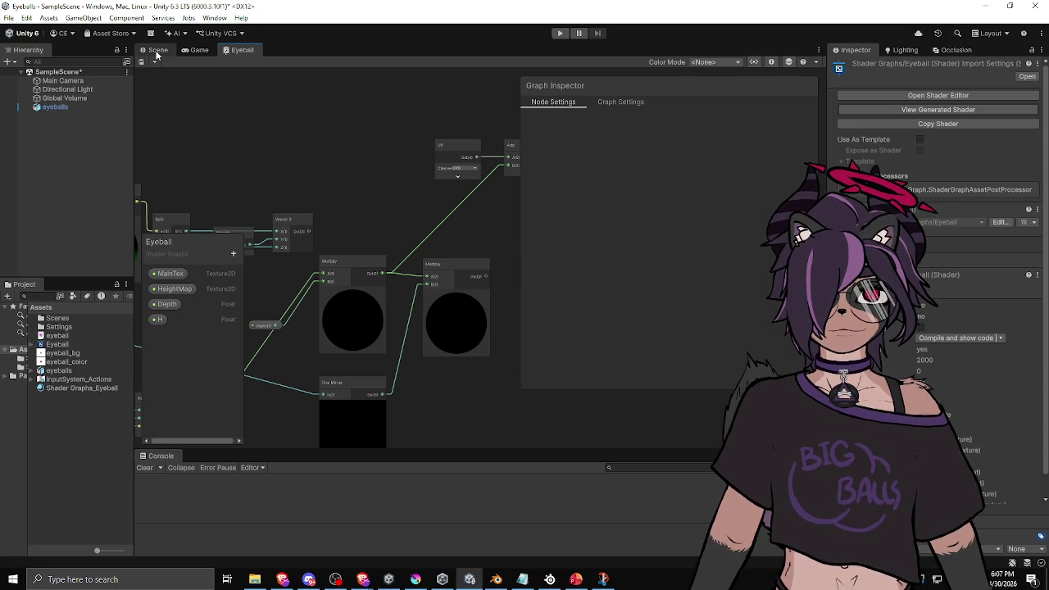
pyautogui.click(157, 51)
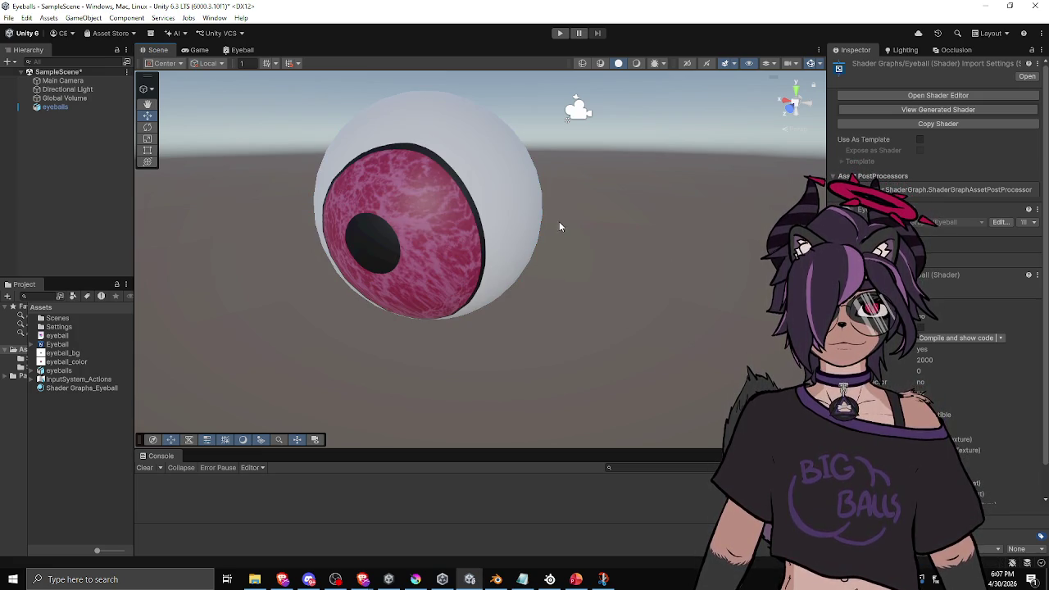
pyautogui.moveTo(497, 262)
pyautogui.mouseDown()
pyautogui.moveTo(511, 269)
pyautogui.moveTo(492, 312)
pyautogui.moveTo(536, 330)
pyautogui.moveTo(442, 310)
pyautogui.moveTo(366, 235)
pyautogui.moveTo(280, 249)
pyautogui.moveTo(661, 175)
pyautogui.moveTo(511, 218)
pyautogui.moveTo(568, 218)
pyautogui.moveTo(590, 293)
pyautogui.moveTo(632, 254)
pyautogui.moveTo(551, 290)
pyautogui.moveTo(555, 222)
pyautogui.moveTo(499, 302)
pyautogui.moveTo(280, 67)
pyautogui.mouseUp()
pyautogui.click(242, 50)
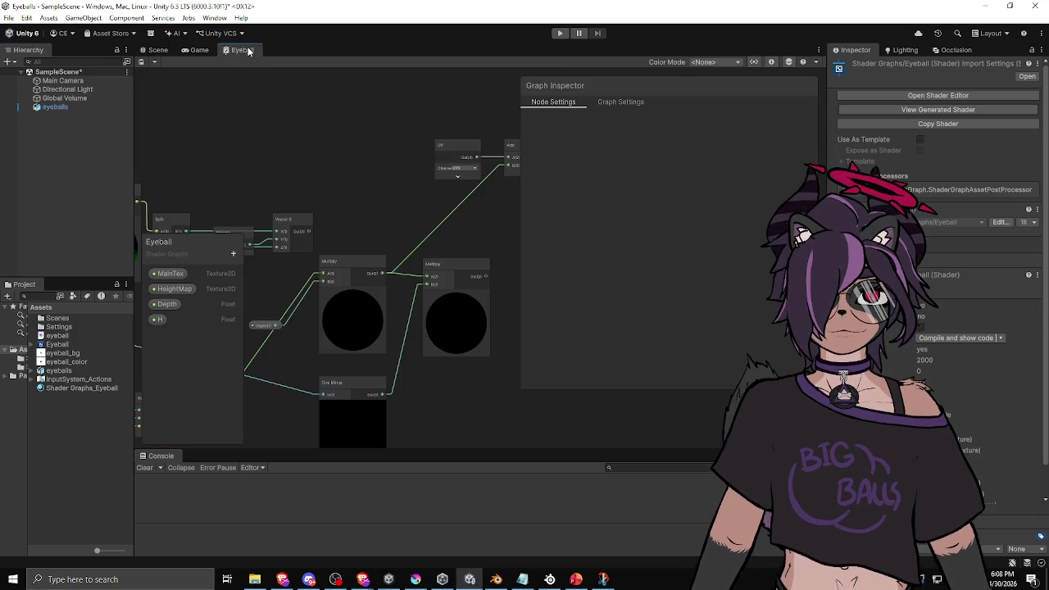
# Step: Add a One Minus node from the Multiply output, then delete it again
pyautogui.moveTo(421, 216)
pyautogui.mouseDown()
pyautogui.moveTo(442, 216)
pyautogui.moveTo(411, 255)
pyautogui.mouseUp()
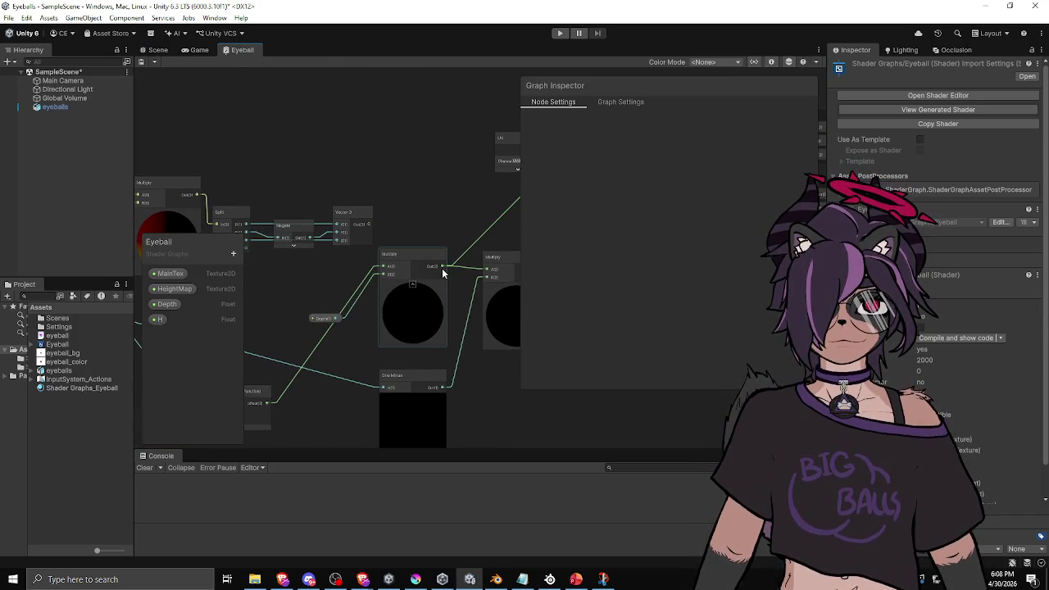
pyautogui.moveTo(443, 267); pyautogui.dragTo(484, 227)
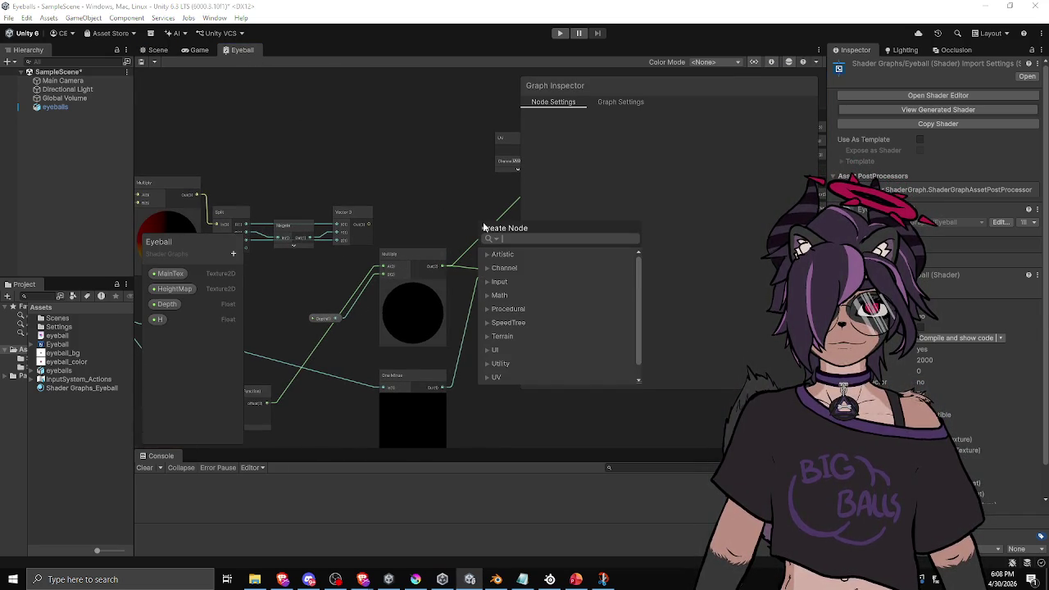
pyautogui.write('one minus')
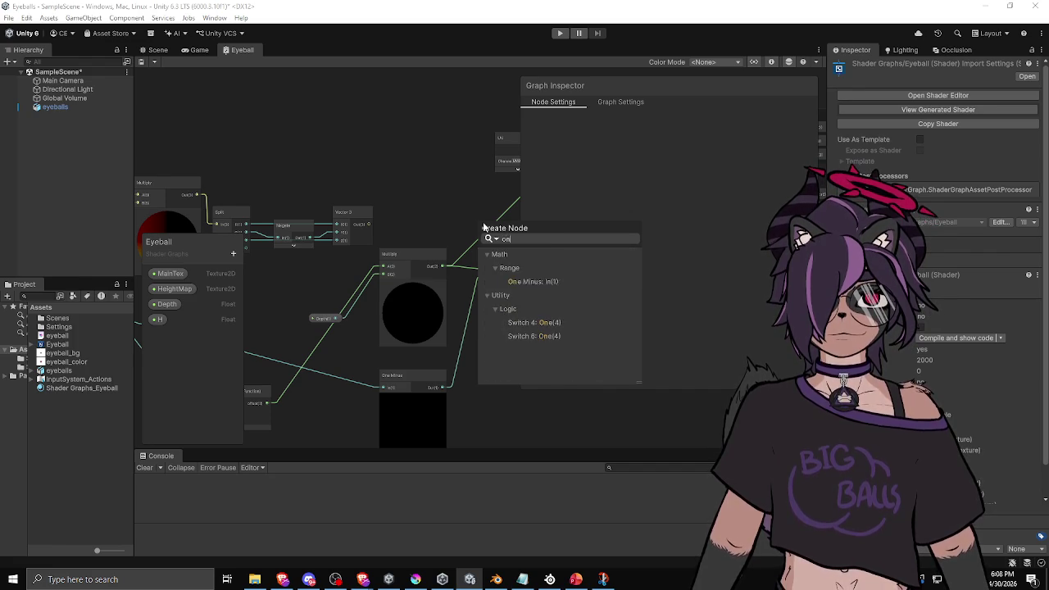
pyautogui.press('Return')
pyautogui.moveTo(449, 212); pyautogui.dragTo(294, 255)
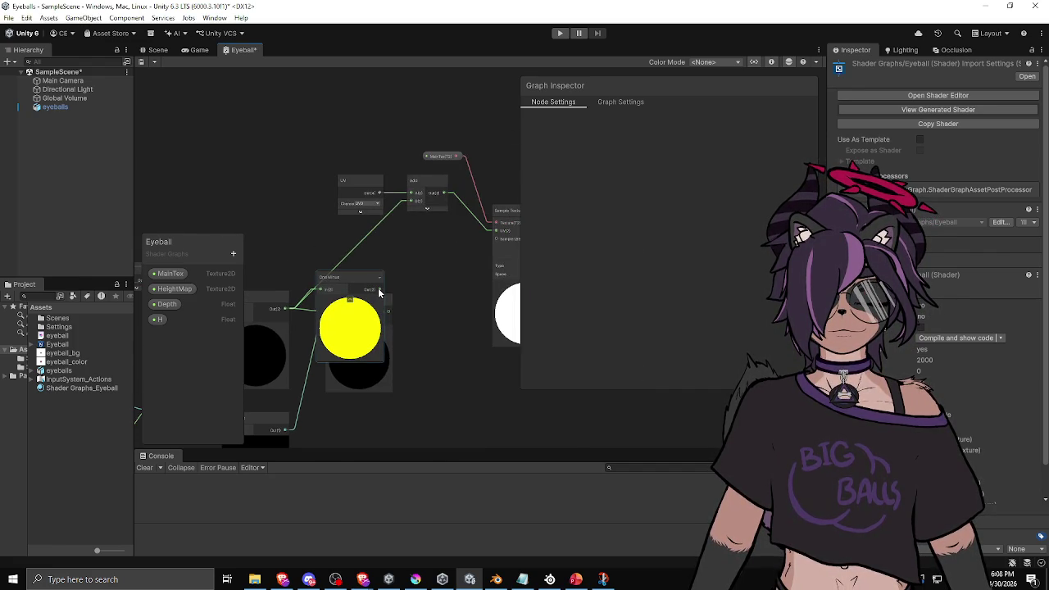
pyautogui.click(358, 286)
pyautogui.press('Delete')
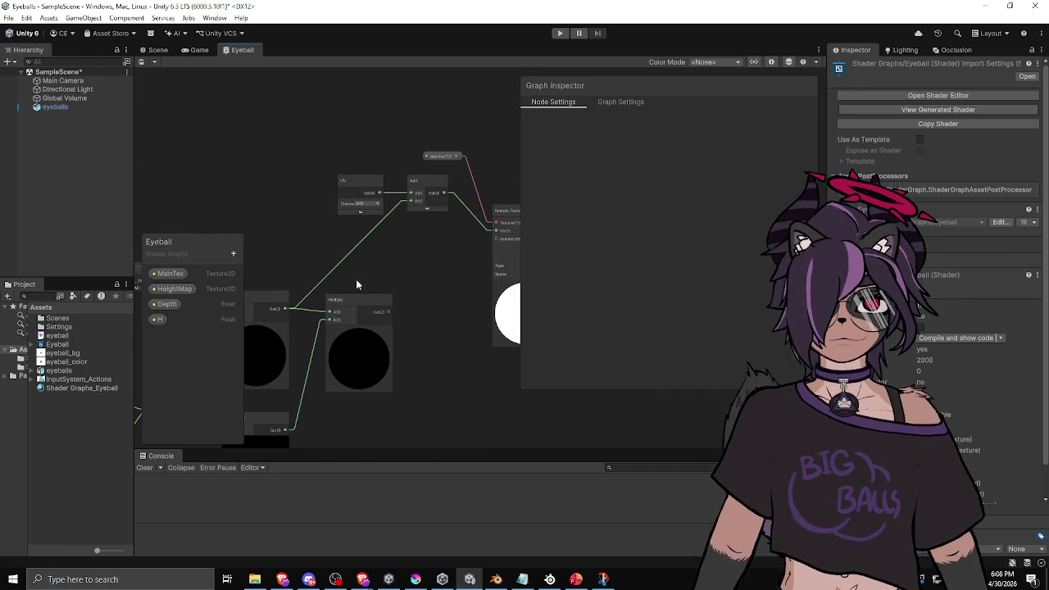
# Step: Insert a Negate node feeding the Add node's B input
pyautogui.moveTo(297, 298); pyautogui.dragTo(321, 268)
pyautogui.write('neg')
pyautogui.press('Return')
pyautogui.moveTo(379, 285); pyautogui.dragTo(410, 202)
# Step: Delete the leftover One Minus node and collapse the Negate and Multiply previews
pyautogui.click(361, 360)
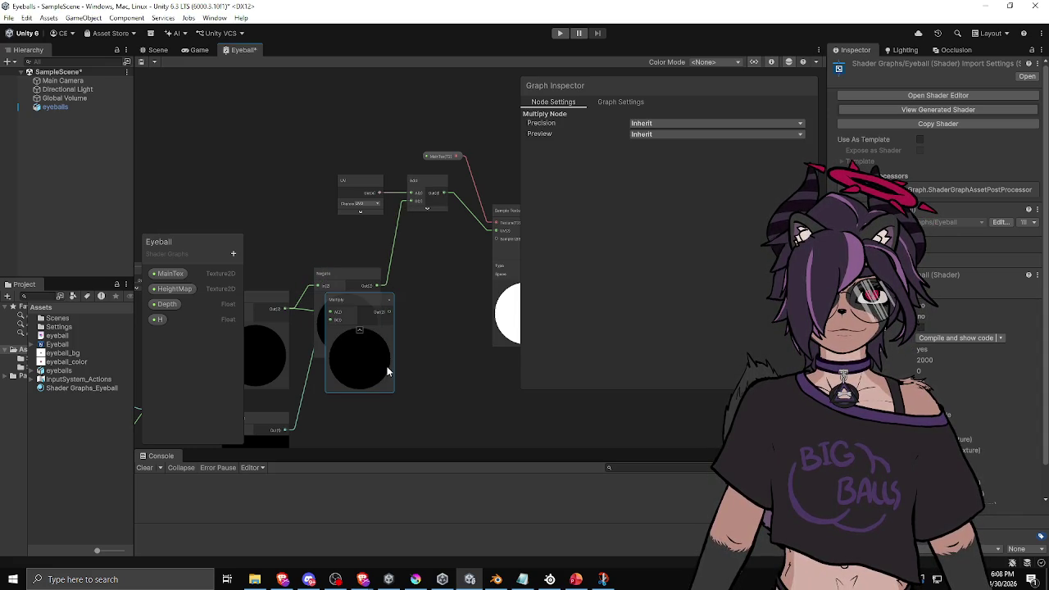
pyautogui.moveTo(343, 365); pyautogui.dragTo(412, 316)
pyautogui.click(334, 377)
pyautogui.press('Delete')
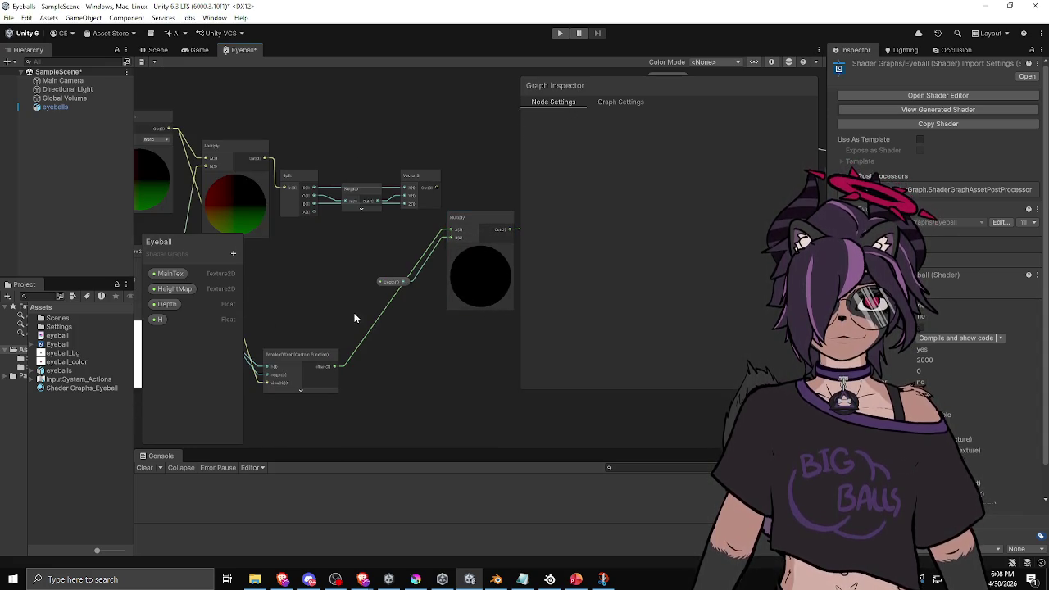
pyautogui.click(407, 257)
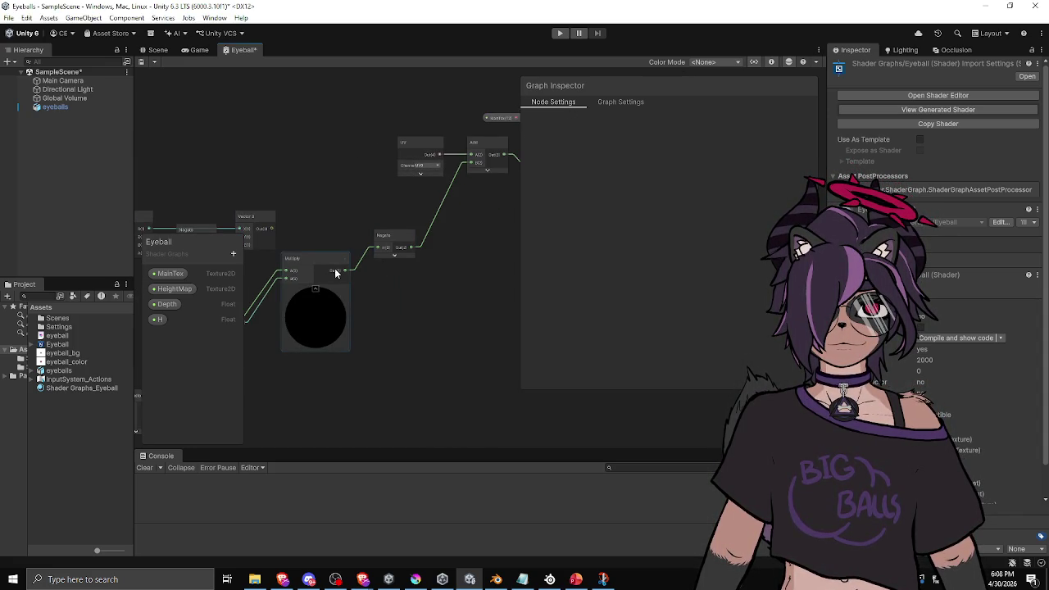
pyautogui.click(316, 284)
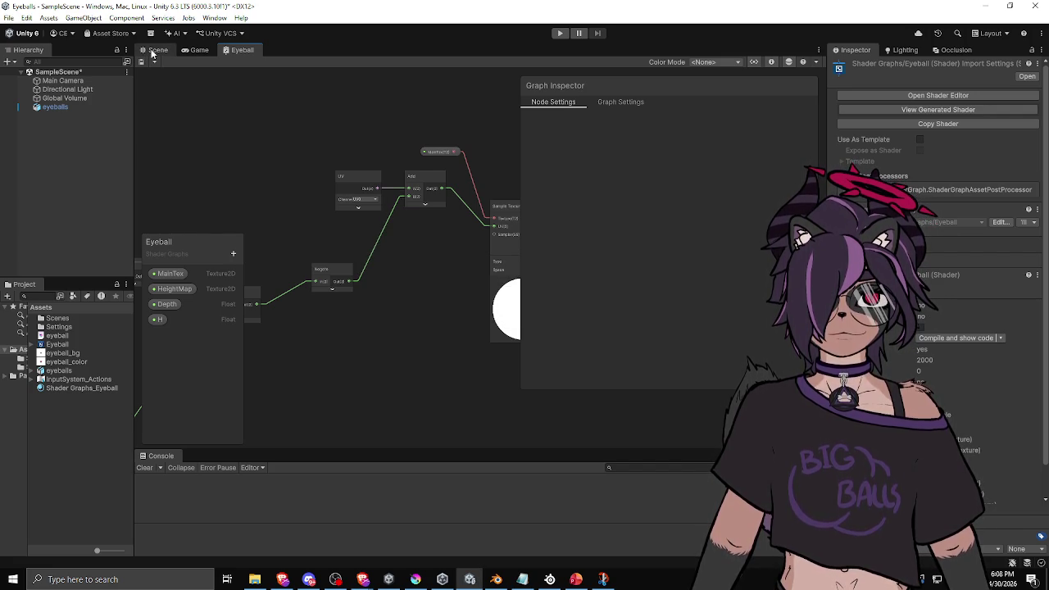
pyautogui.click(152, 51)
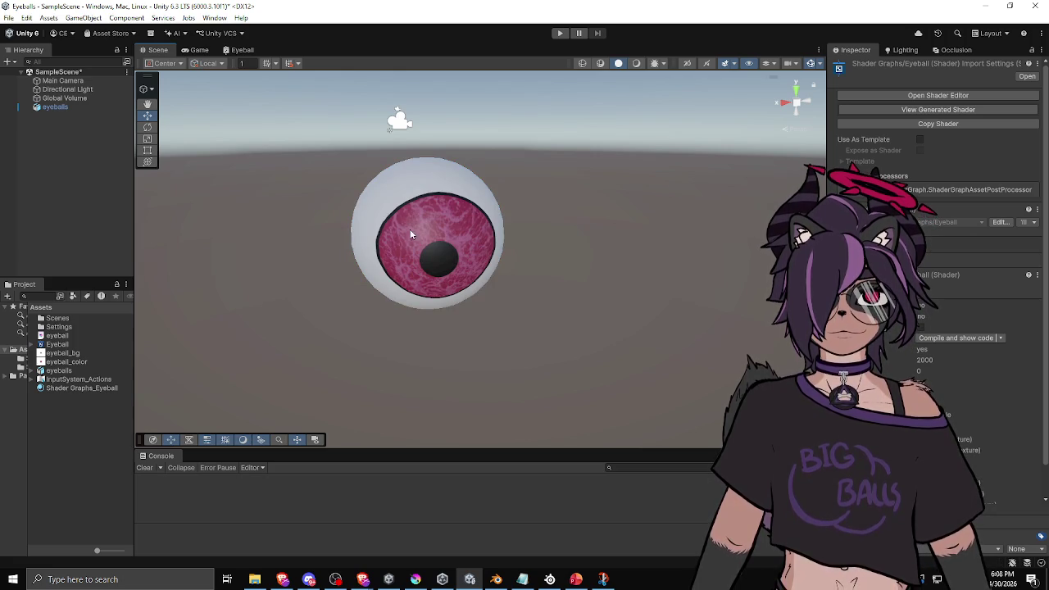
# Step: Try 0.75, 1 and -0.23 in the eyeball material's HeightMap float, then scrub it further
pyautogui.moveTo(421, 282)
pyautogui.mouseDown()
pyautogui.moveTo(504, 258)
pyautogui.moveTo(257, 270)
pyautogui.moveTo(296, 325)
pyautogui.moveTo(402, 380)
pyautogui.moveTo(536, 309)
pyautogui.moveTo(569, 253)
pyautogui.moveTo(508, 271)
pyautogui.moveTo(443, 246)
pyautogui.moveTo(497, 241)
pyautogui.moveTo(410, 268)
pyautogui.moveTo(353, 262)
pyautogui.moveTo(287, 284)
pyautogui.moveTo(423, 283)
pyautogui.moveTo(563, 256)
pyautogui.moveTo(496, 205)
pyautogui.moveTo(622, 221)
pyautogui.mouseUp()
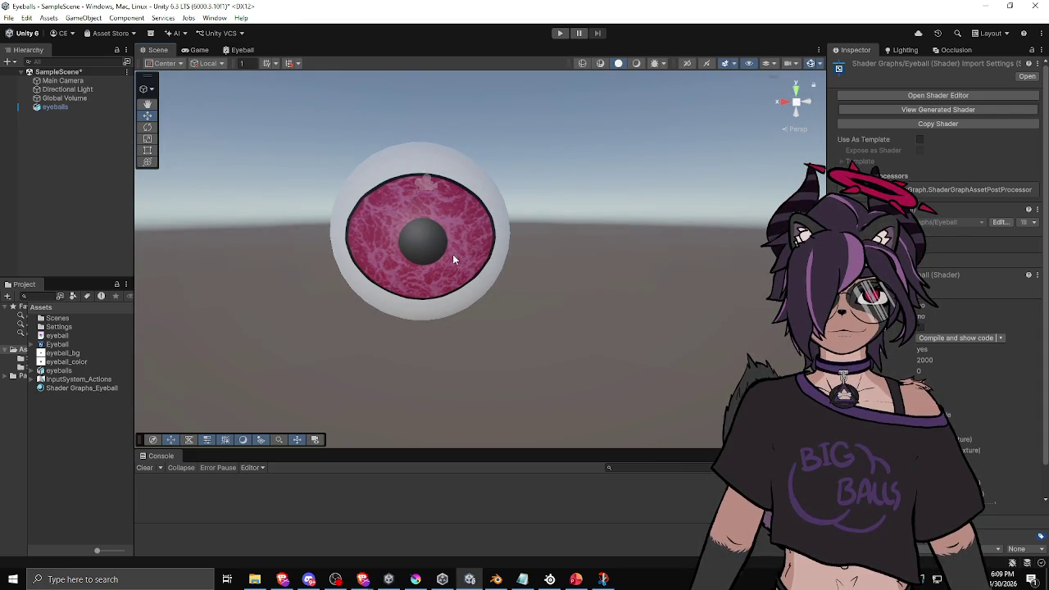
pyautogui.click(81, 387)
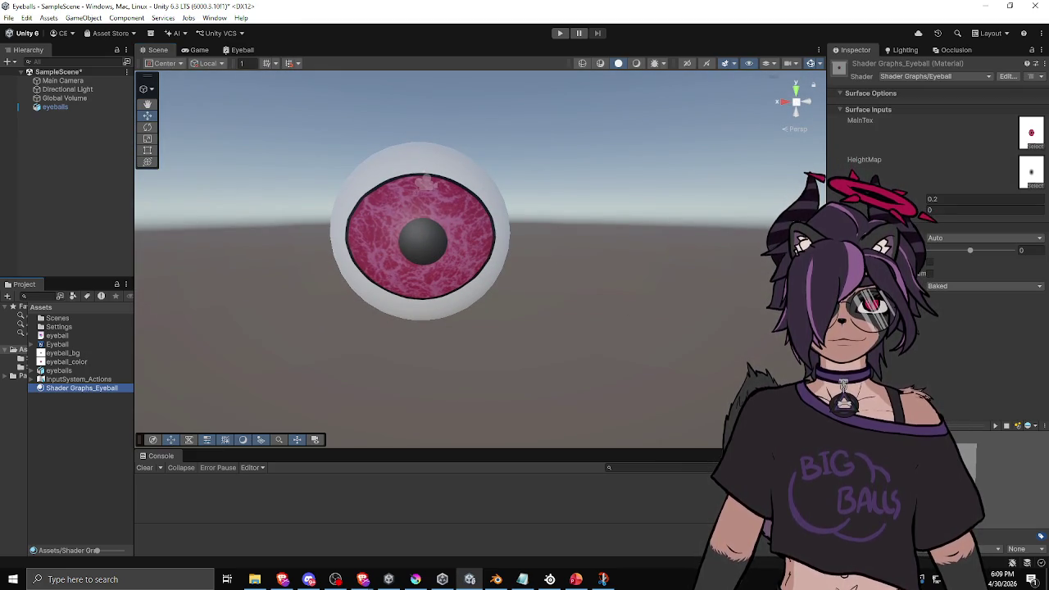
pyautogui.write('0.75')
pyautogui.moveTo(426, 270)
pyautogui.keyDown('alt'); pyautogui.mouseDown()
pyautogui.moveTo(571, 260)
pyautogui.moveTo(221, 307)
pyautogui.moveTo(224, 334)
pyautogui.moveTo(224, 303)
pyautogui.mouseUp(); pyautogui.keyUp('alt')
pyautogui.click(942, 210)
pyautogui.write('1')
pyautogui.moveTo(580, 279)
pyautogui.keyDown('alt'); pyautogui.mouseDown()
pyautogui.moveTo(565, 281)
pyautogui.moveTo(787, 246)
pyautogui.mouseUp(); pyautogui.keyUp('alt')
pyautogui.click(983, 198)
pyautogui.write('-0.23')
pyautogui.moveTo(918, 201)
pyautogui.mouseDown()
pyautogui.moveTo(914, 229)
pyautogui.moveTo(857, 201)
pyautogui.moveTo(820, 205)
pyautogui.mouseUp()
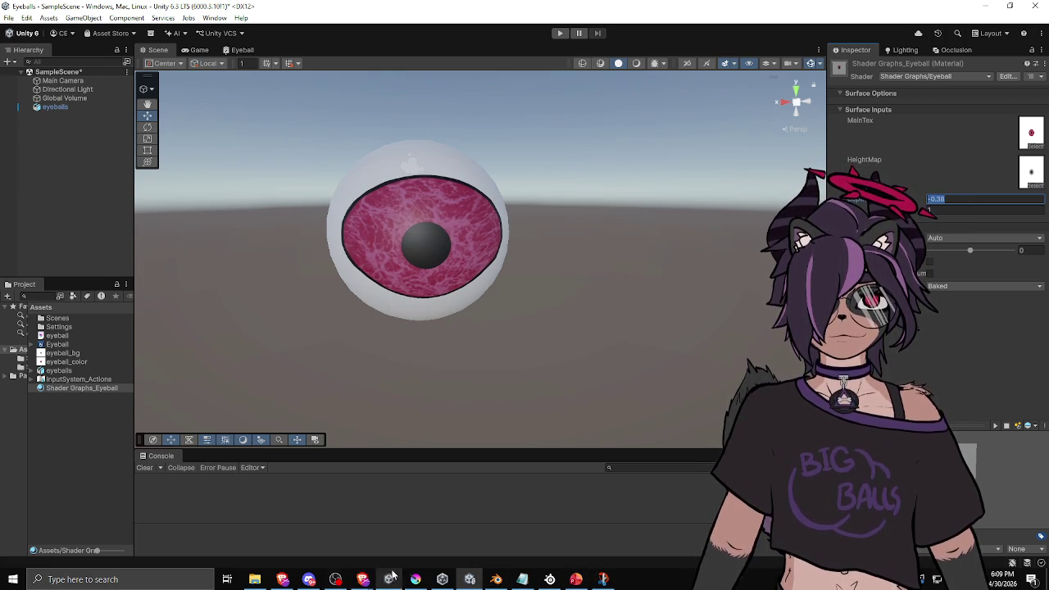
pyautogui.click(241, 49)
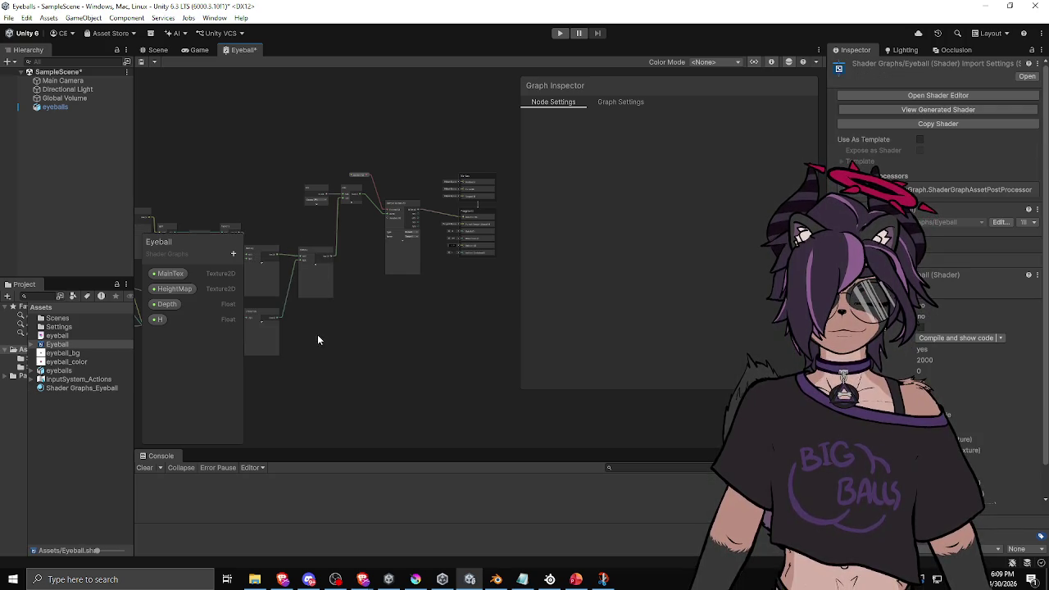
pyautogui.scroll(5, 320, 338)
pyautogui.click(340, 256)
pyautogui.moveTo(323, 227); pyautogui.dragTo(439, 223)
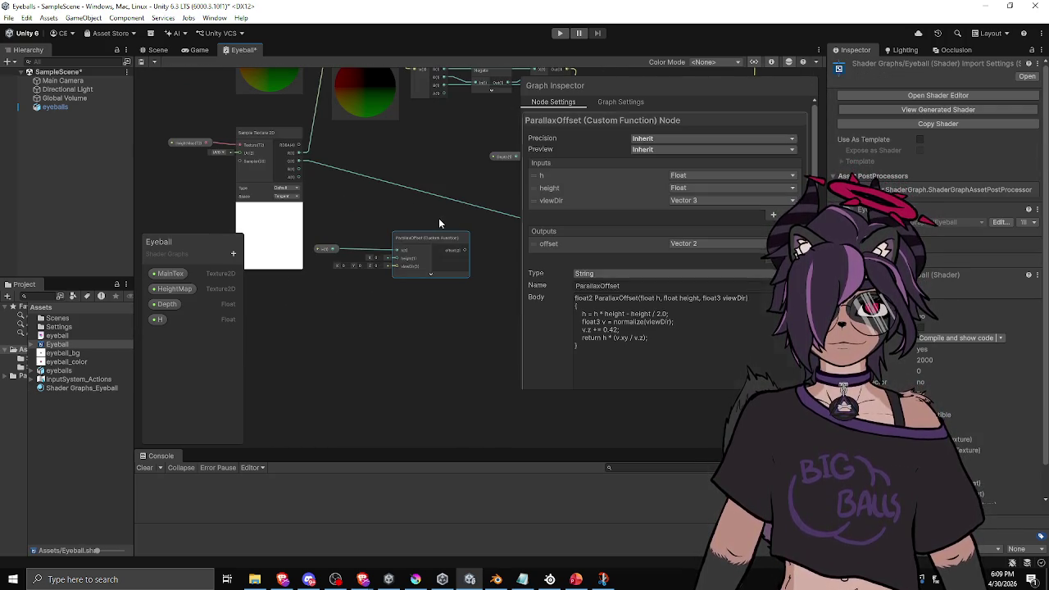
pyautogui.press('Delete')
pyautogui.press('Delete')
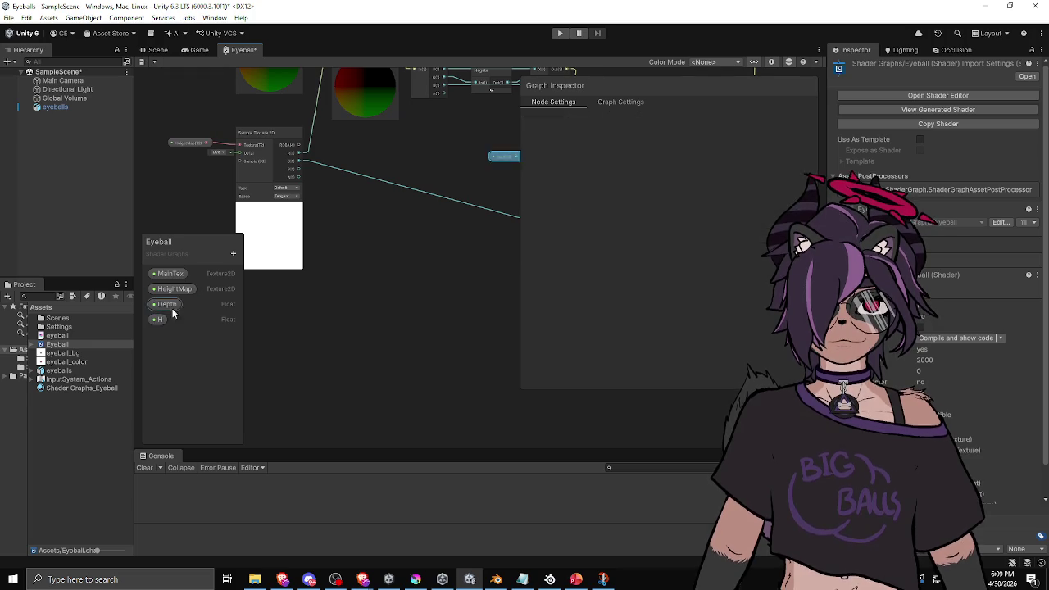
pyautogui.scroll(-3, 363, 266)
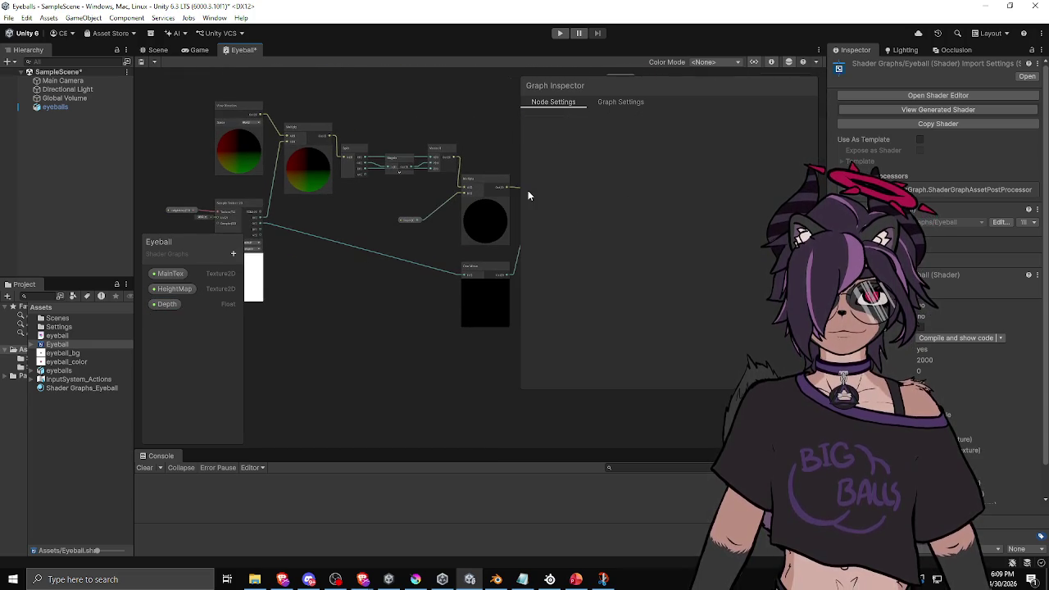
pyautogui.moveTo(521, 199); pyautogui.dragTo(734, 200)
pyautogui.scroll(2, 377, 226)
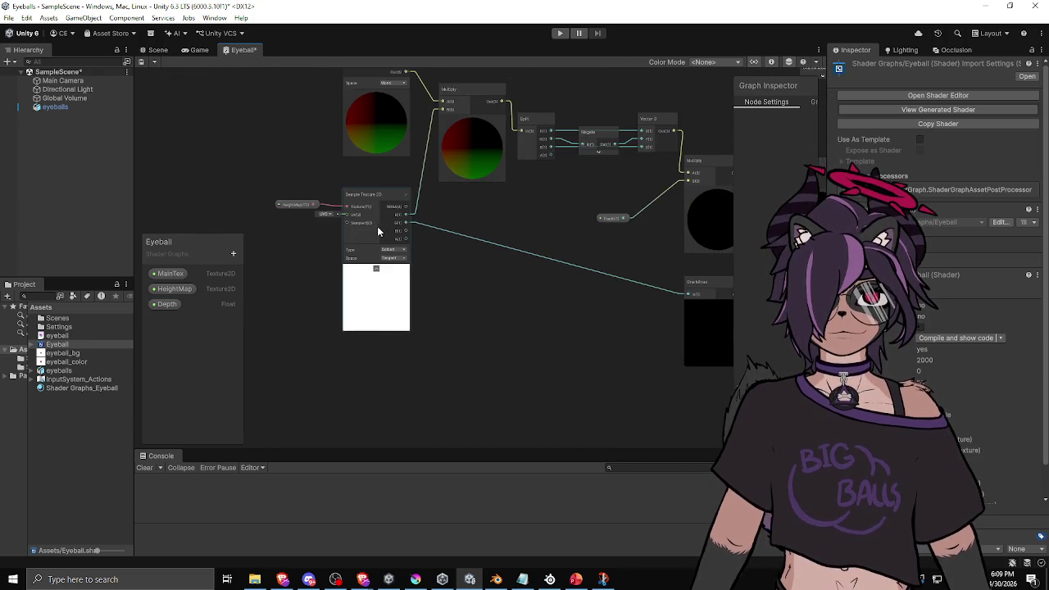
pyautogui.moveTo(270, 187); pyautogui.dragTo(330, 240)
pyautogui.click(364, 197)
pyautogui.moveTo(272, 178); pyautogui.dragTo(369, 254)
pyautogui.moveTo(524, 217); pyautogui.dragTo(332, 234)
pyautogui.click(487, 321)
pyautogui.click(488, 207)
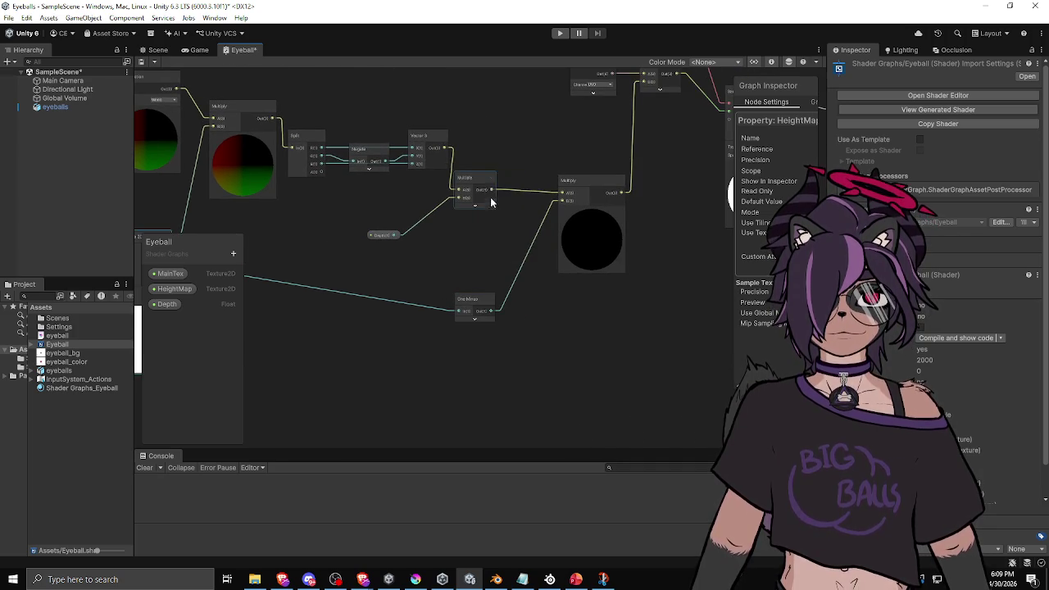
pyautogui.moveTo(479, 298)
pyautogui.mouseDown()
pyautogui.moveTo(482, 252)
pyautogui.moveTo(348, 281)
pyautogui.mouseUp()
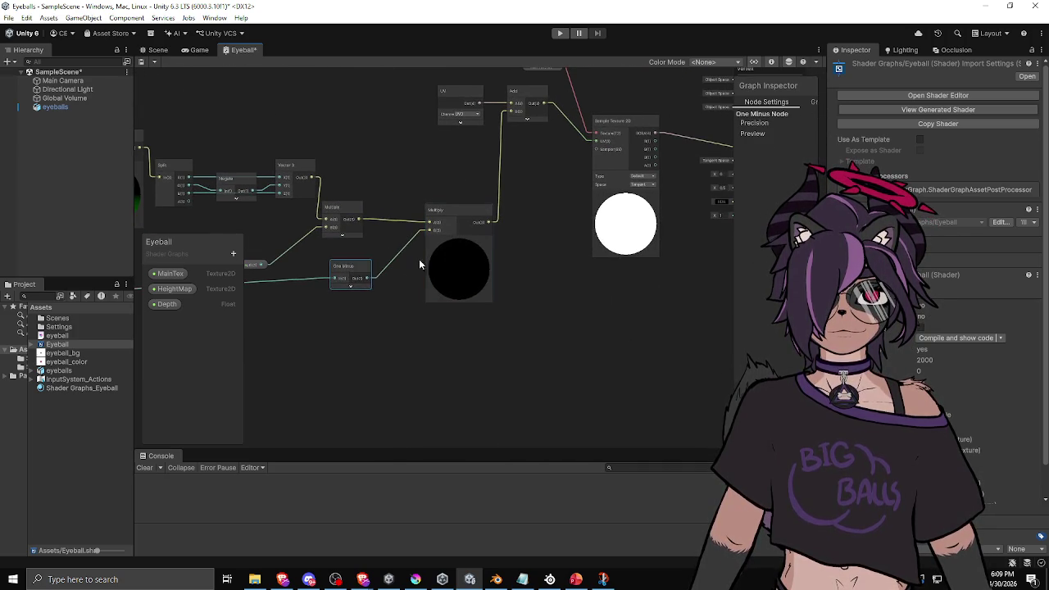
pyautogui.press('a')
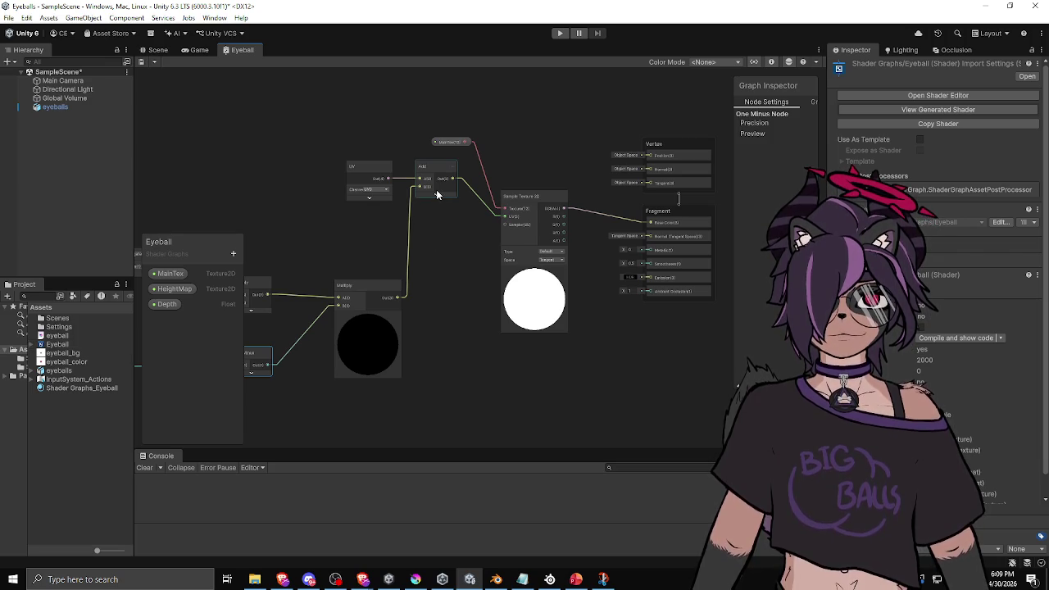
pyautogui.moveTo(265, 226); pyautogui.dragTo(414, 216)
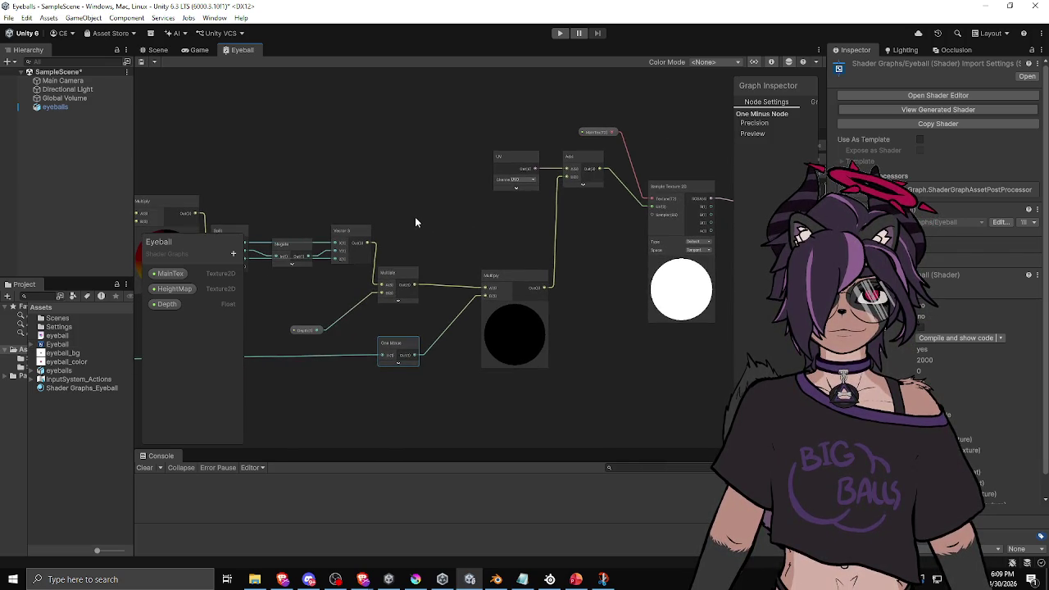
# Step: Collapse the Multiply and View Direction previews and move both nodes down together
pyautogui.click(525, 282)
pyautogui.moveTo(507, 277); pyautogui.dragTo(495, 279)
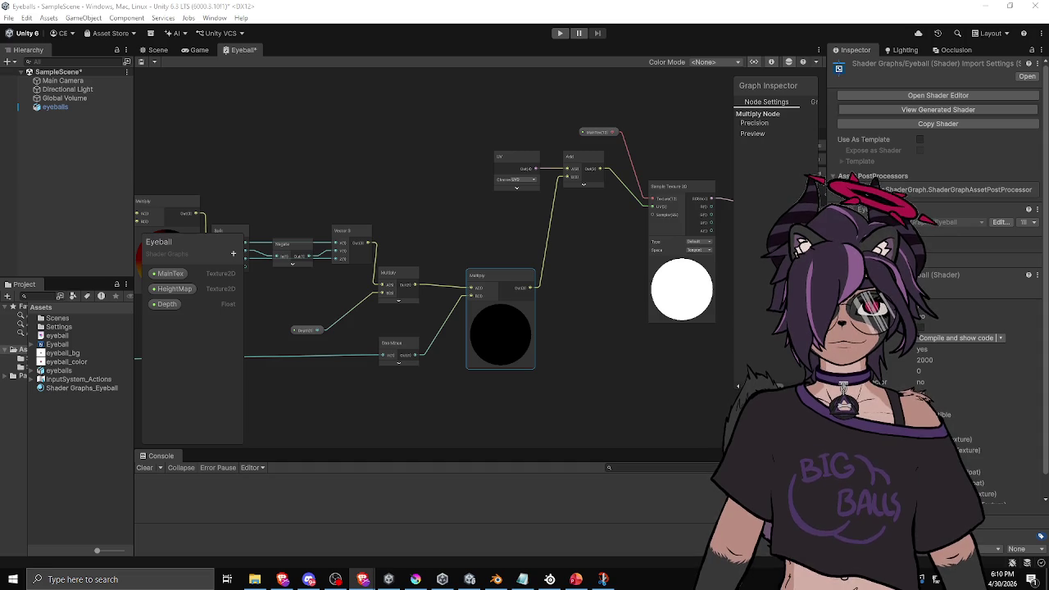
pyautogui.moveTo(413, 238)
pyautogui.mouseDown()
pyautogui.moveTo(556, 278)
pyautogui.moveTo(528, 273)
pyautogui.mouseUp()
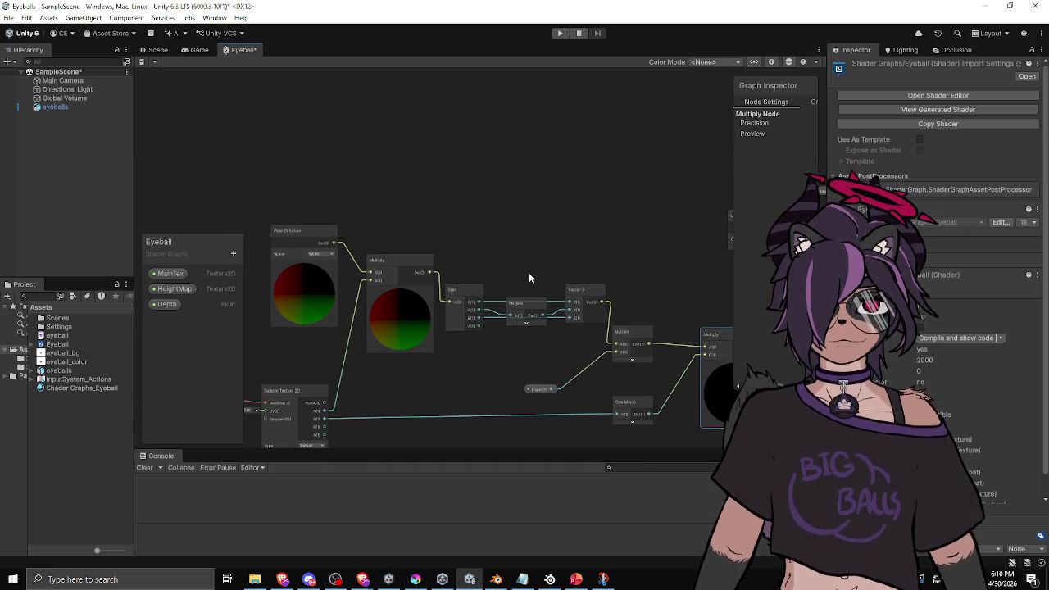
pyautogui.moveTo(529, 273); pyautogui.dragTo(571, 212)
pyautogui.click(442, 227)
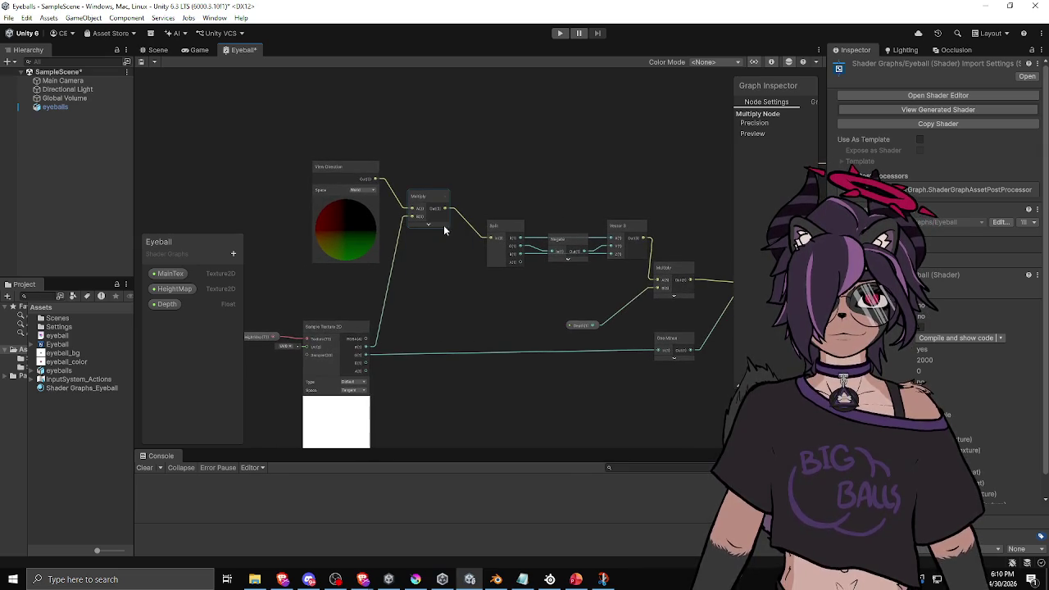
pyautogui.click(342, 199)
pyautogui.keyDown('shift'); pyautogui.click(344, 162); pyautogui.keyUp('shift')
pyautogui.moveTo(432, 195); pyautogui.dragTo(426, 276)
# Step: Line up the Split, Negate and Vector 3 nodes and move Depth next to Multiply
pyautogui.moveTo(428, 237); pyautogui.dragTo(362, 215)
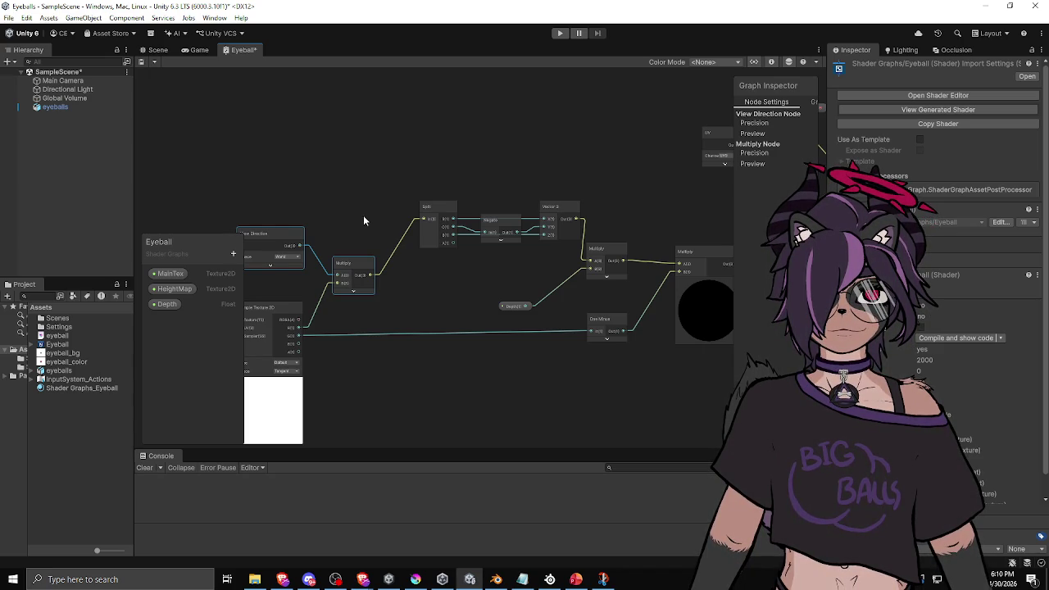
pyautogui.moveTo(362, 219); pyautogui.dragTo(443, 209)
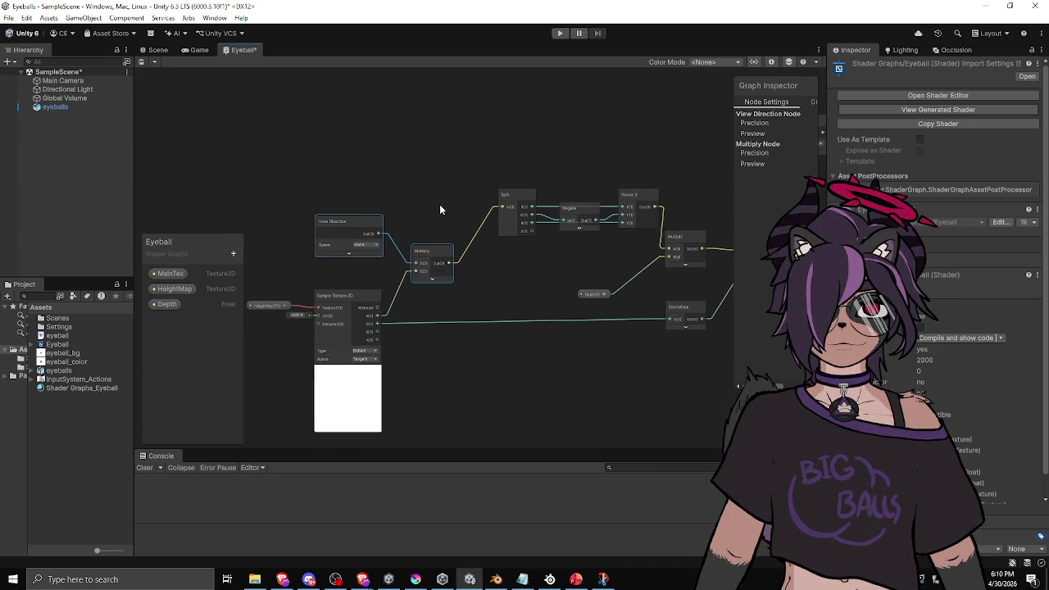
pyautogui.moveTo(437, 205); pyautogui.dragTo(274, 234)
pyautogui.moveTo(340, 189)
pyautogui.mouseDown()
pyautogui.moveTo(492, 264)
pyautogui.moveTo(472, 262)
pyautogui.mouseUp()
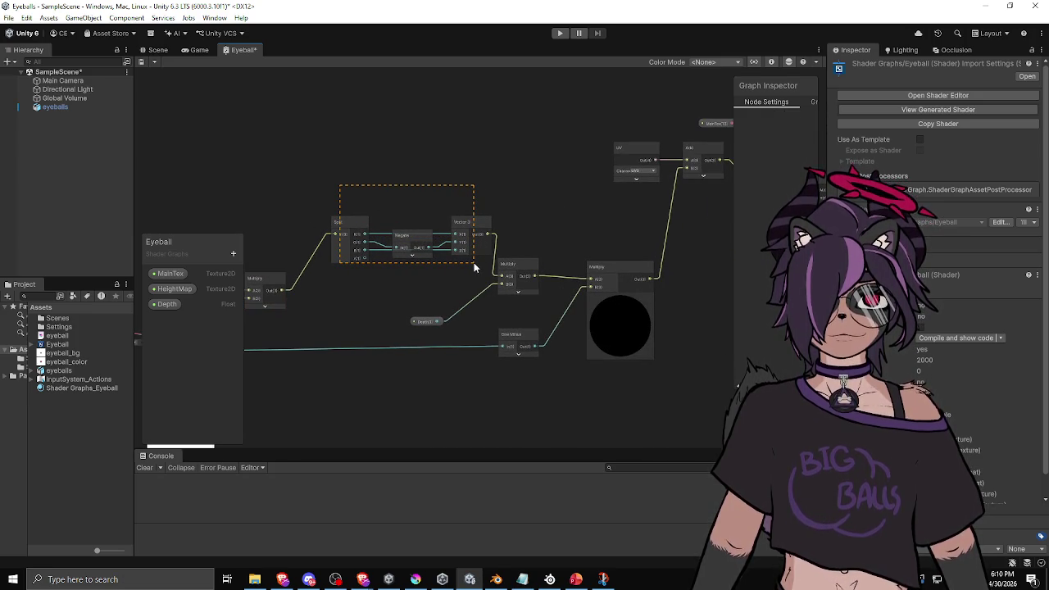
pyautogui.moveTo(473, 262); pyautogui.dragTo(473, 261)
pyautogui.moveTo(471, 221); pyautogui.dragTo(443, 257)
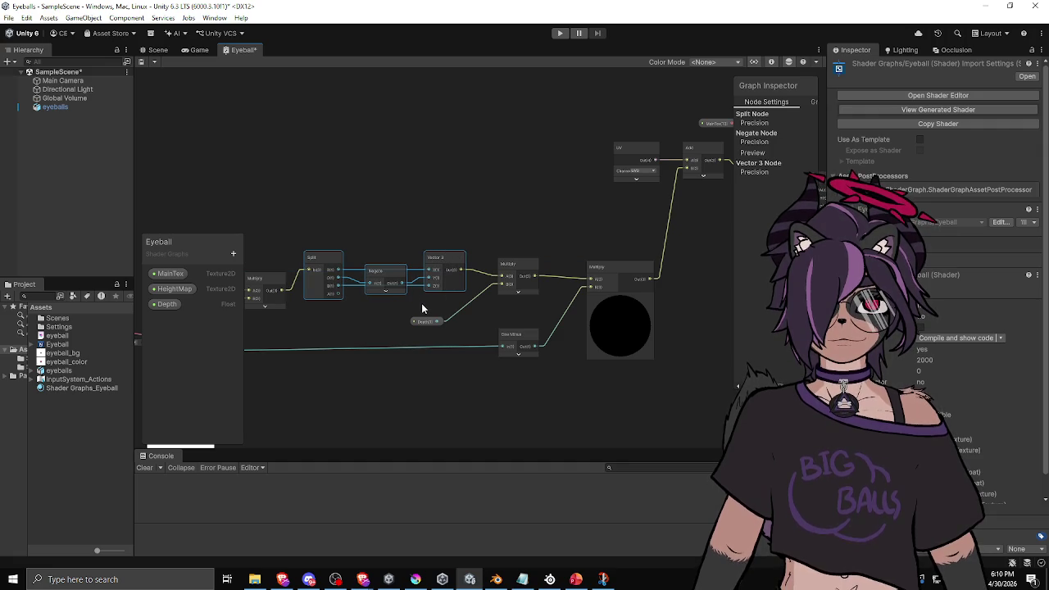
pyautogui.moveTo(429, 322); pyautogui.dragTo(447, 313)
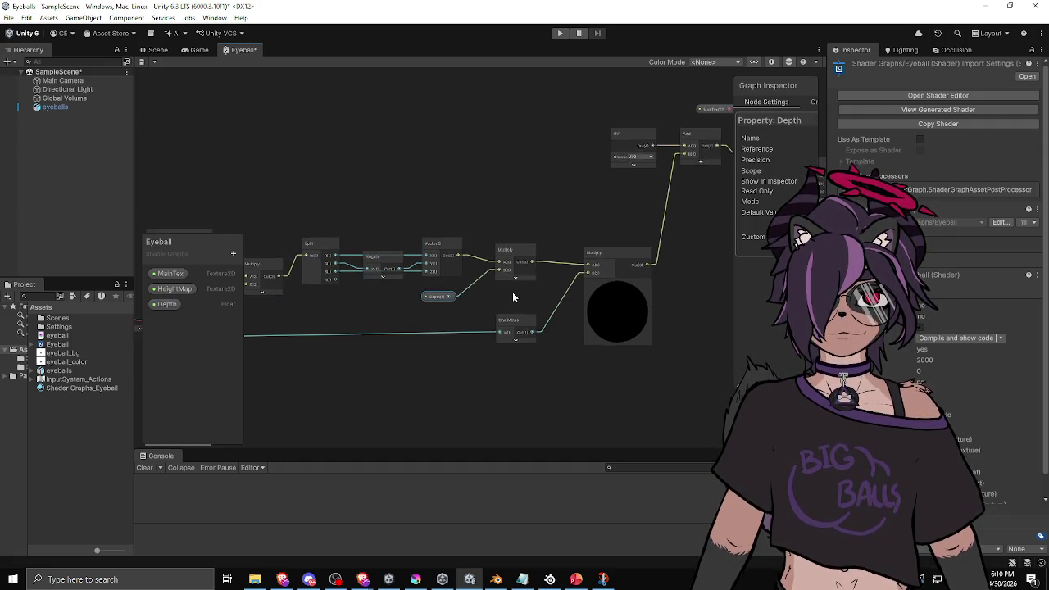
pyautogui.moveTo(509, 296); pyautogui.dragTo(567, 277)
pyautogui.moveTo(621, 238); pyautogui.dragTo(495, 267)
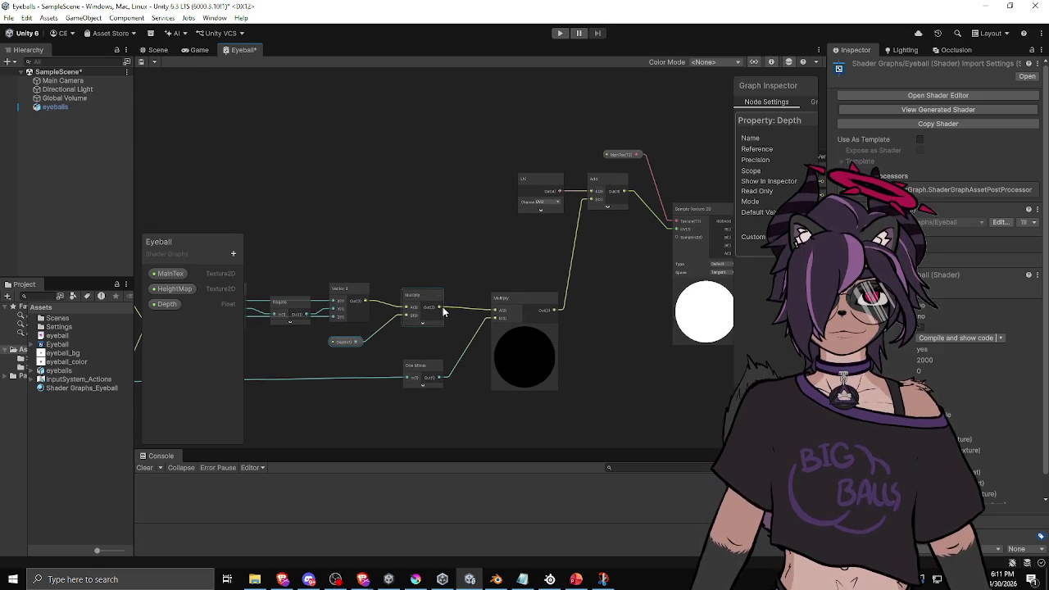
pyautogui.press('space')
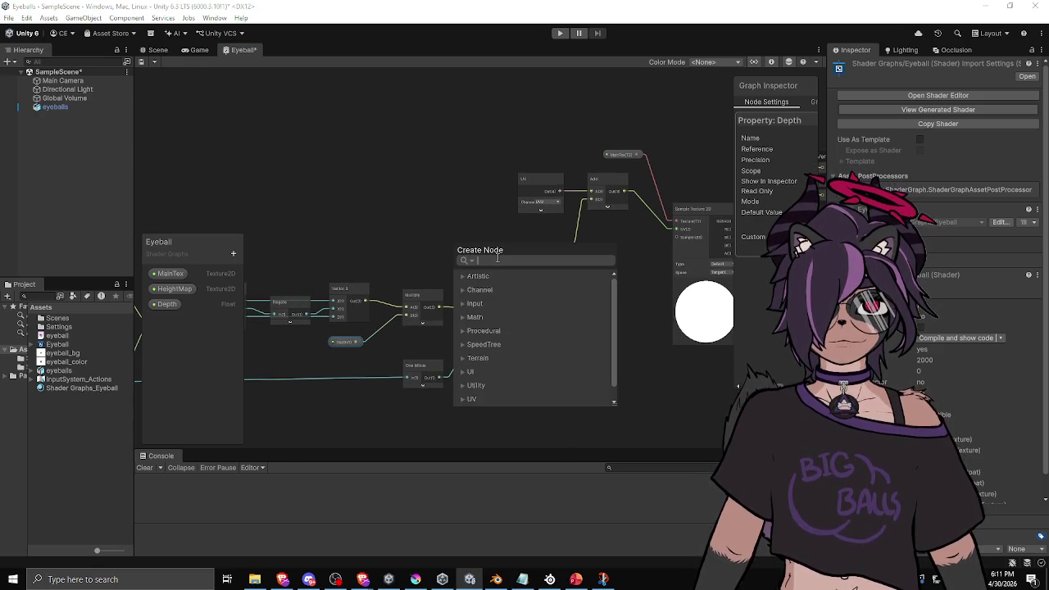
# Step: Add a collapsed Negate node between Multiply and the UV Add, then save the graph
pyautogui.write('negate')
pyautogui.press('Return')
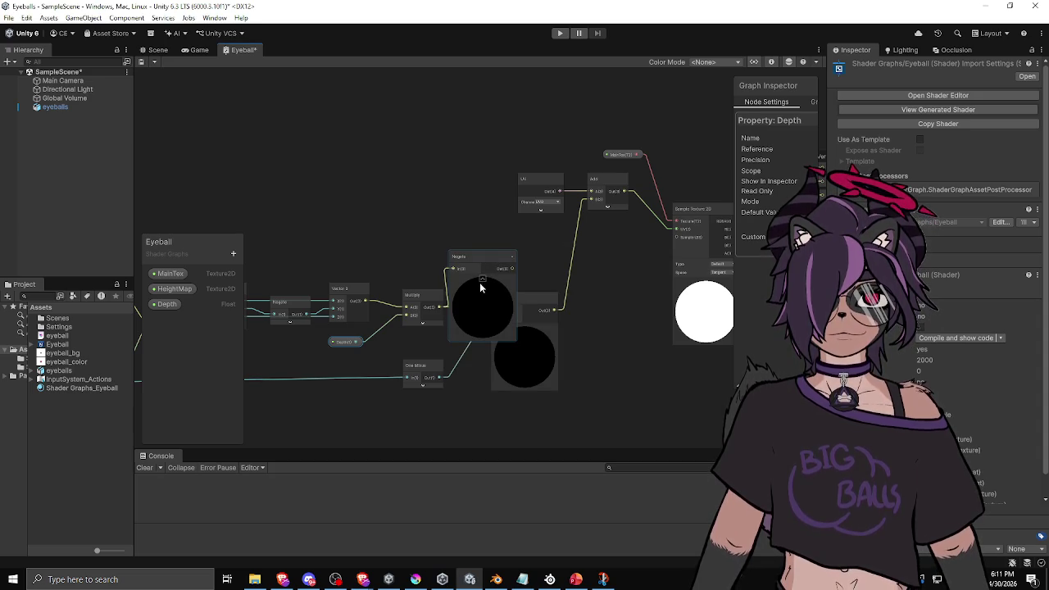
pyautogui.click(482, 283)
pyautogui.click(480, 280)
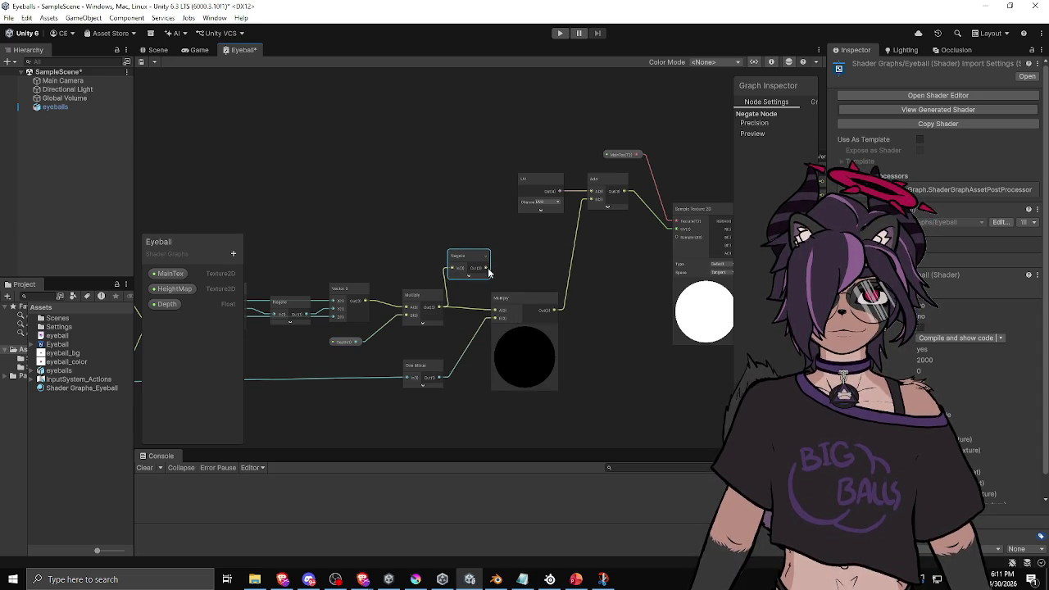
pyautogui.moveTo(486, 272); pyautogui.dragTo(587, 200)
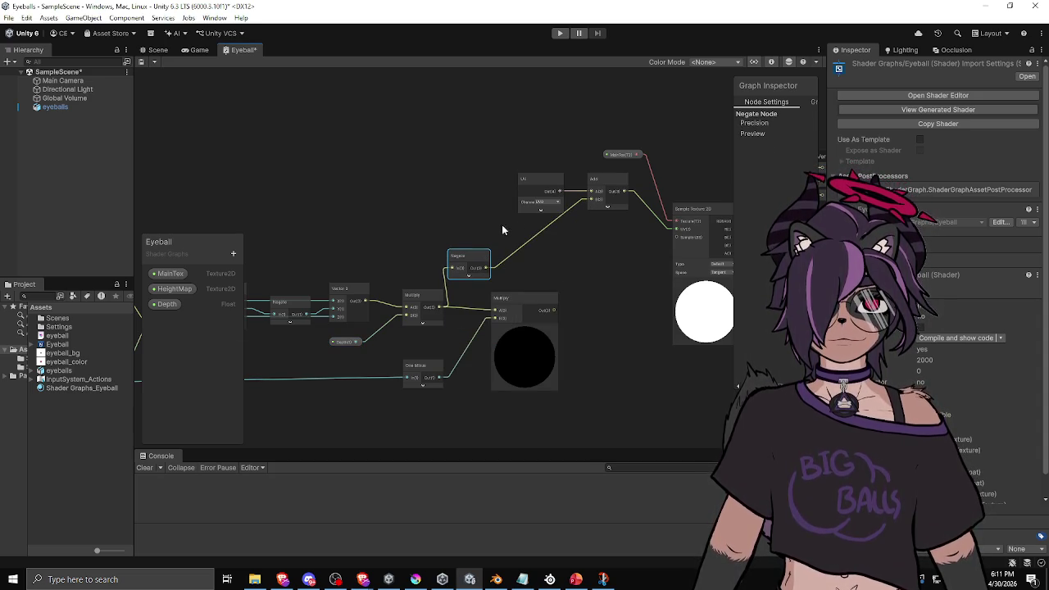
pyautogui.moveTo(470, 258); pyautogui.dragTo(494, 268)
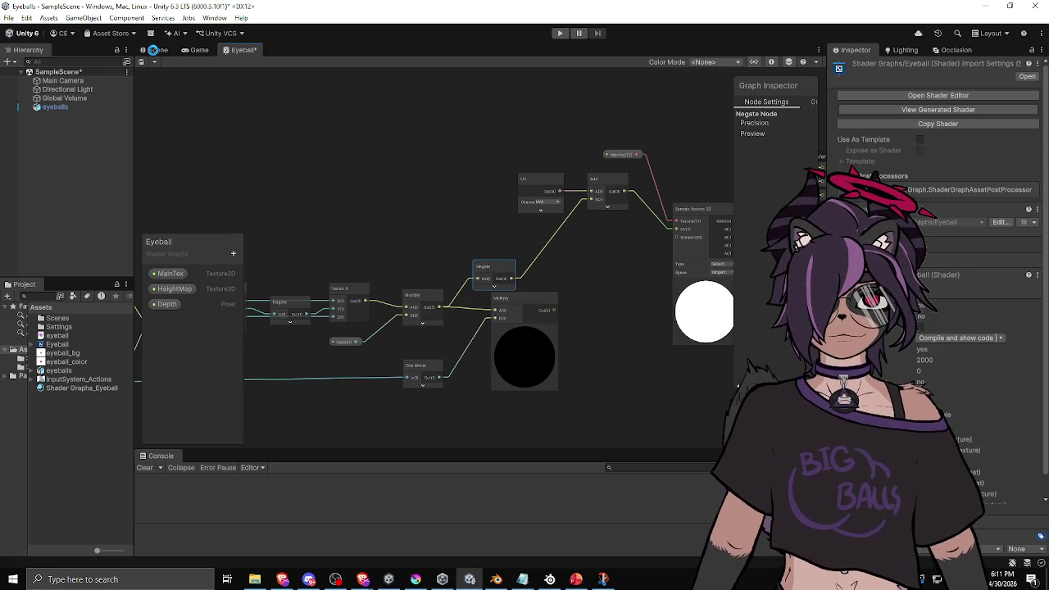
pyautogui.hotkey('ctrl', 's')
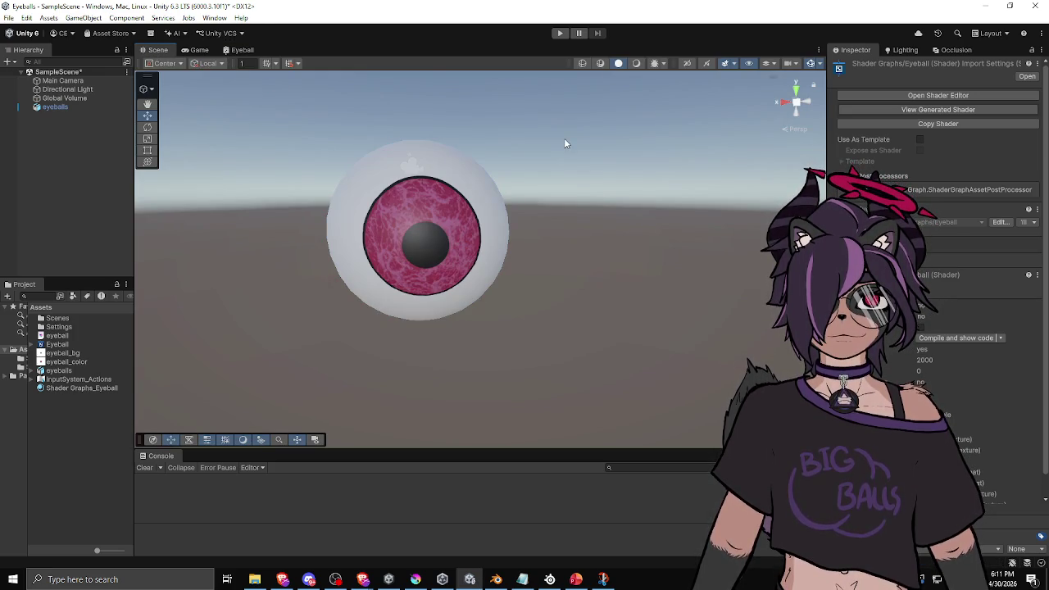
# Step: Check the eyeball in the scene, then delete the Negate node and save the graph
pyautogui.click(82, 388)
pyautogui.moveTo(492, 246)
pyautogui.mouseDown()
pyautogui.moveTo(437, 259)
pyautogui.moveTo(694, 226)
pyautogui.moveTo(555, 234)
pyautogui.moveTo(527, 84)
pyautogui.moveTo(426, 196)
pyautogui.mouseUp()
pyautogui.click(242, 49)
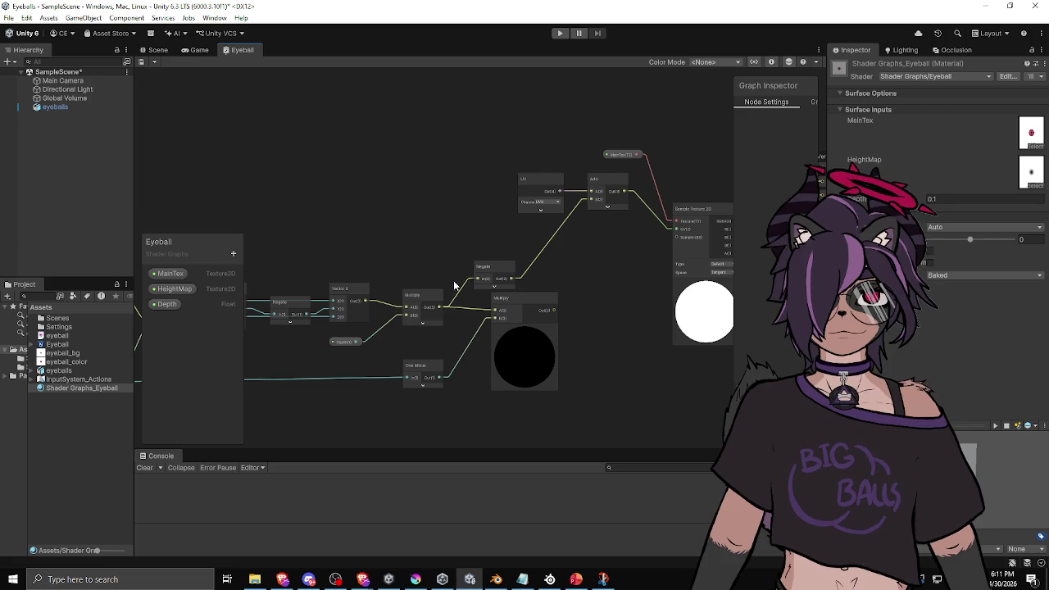
pyautogui.click(487, 271)
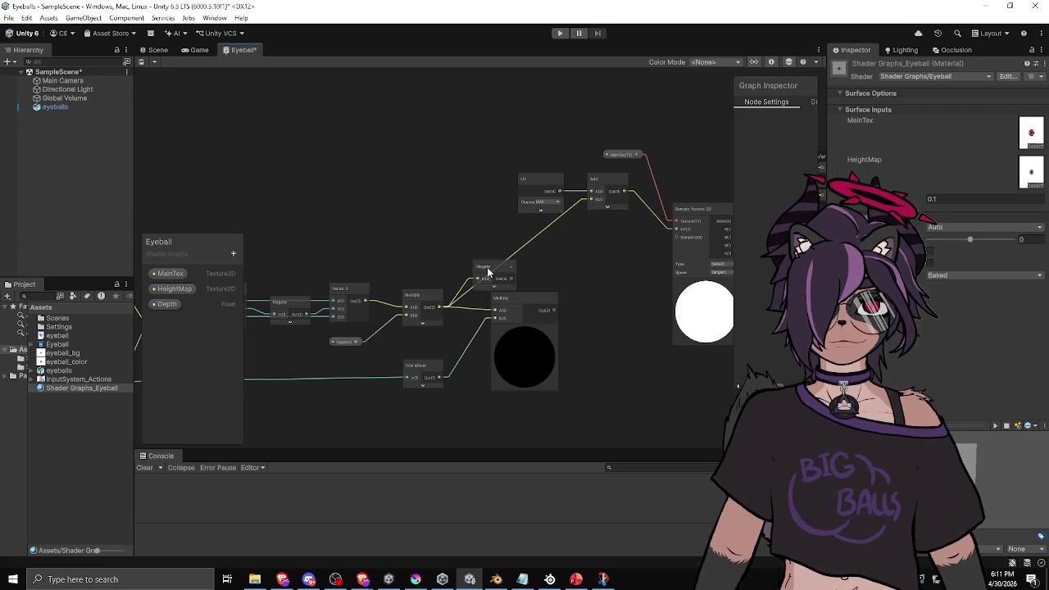
pyautogui.press('Delete')
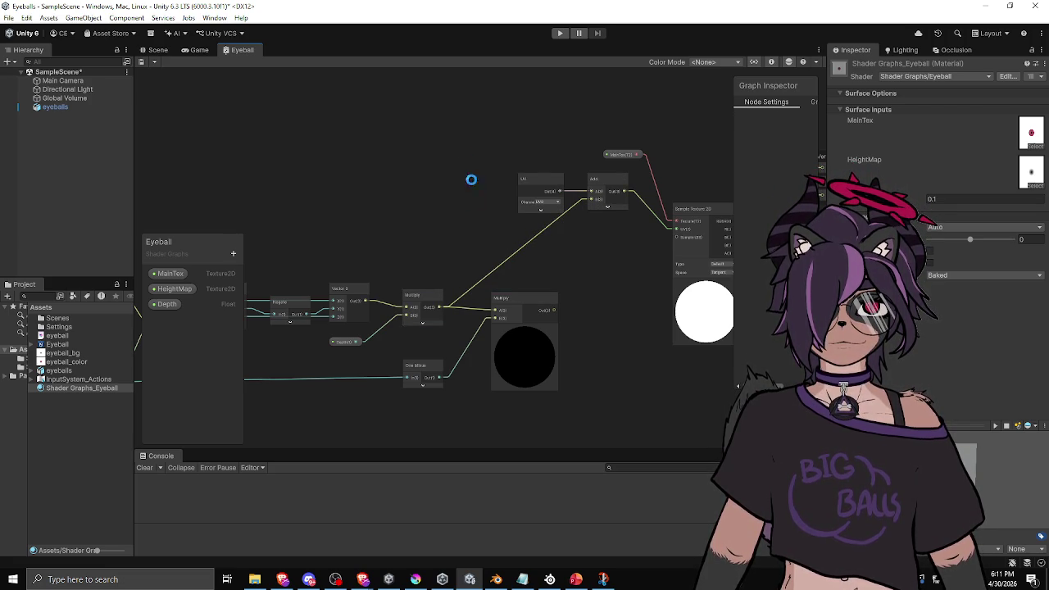
pyautogui.hotkey('ctrl', 's')
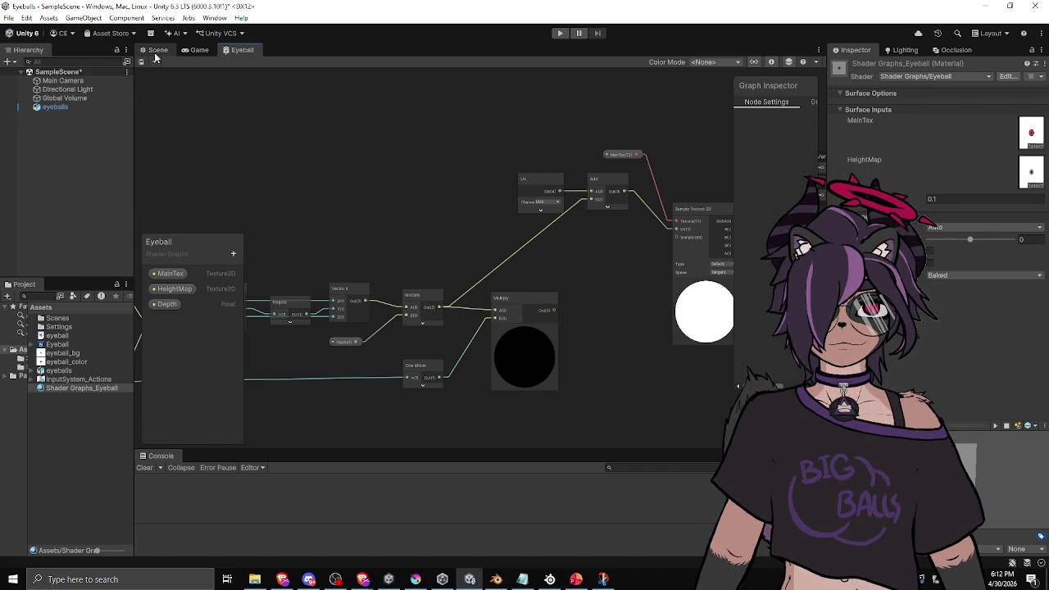
pyautogui.click(156, 50)
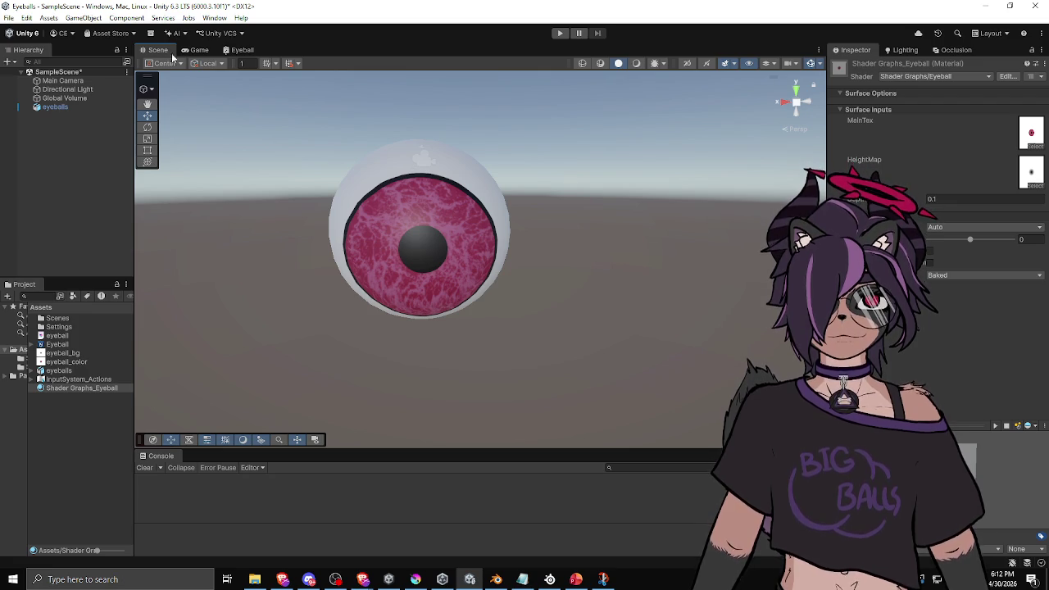
# Step: Enter 0.08 as the material's Depth and orbit the eyeball to view the recessed iris
pyautogui.moveTo(376, 220)
pyautogui.mouseDown()
pyautogui.moveTo(265, 191)
pyautogui.moveTo(433, 192)
pyautogui.moveTo(306, 224)
pyautogui.moveTo(385, 205)
pyautogui.moveTo(328, 209)
pyautogui.moveTo(377, 205)
pyautogui.moveTo(324, 217)
pyautogui.moveTo(579, 210)
pyautogui.moveTo(480, 215)
pyautogui.moveTo(500, 212)
pyautogui.mouseUp()
pyautogui.scroll(-2, 403, 198)
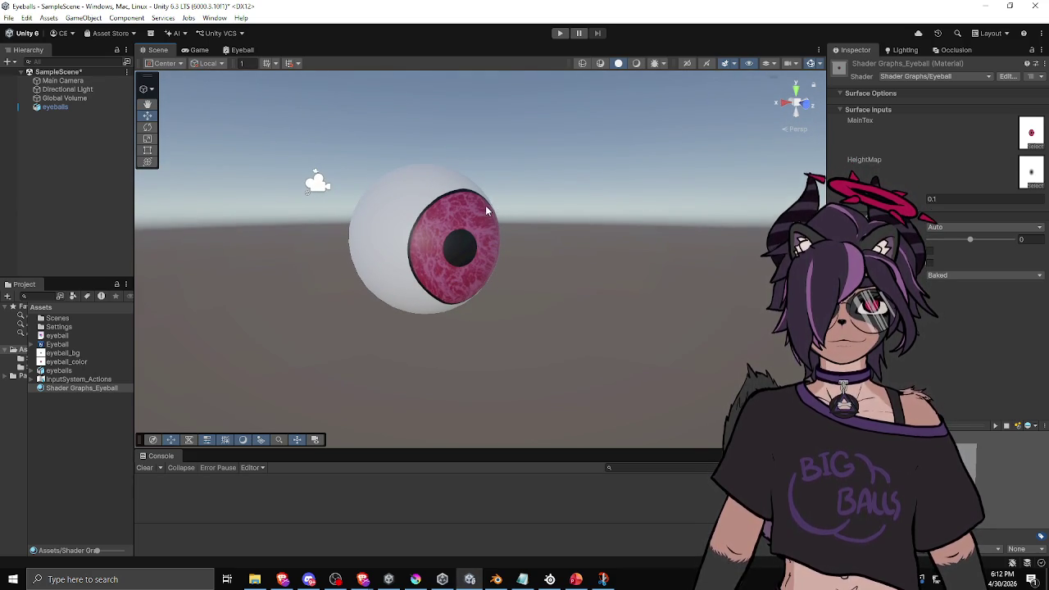
pyautogui.moveTo(545, 207)
pyautogui.mouseDown()
pyautogui.moveTo(516, 209)
pyautogui.moveTo(547, 209)
pyautogui.mouseUp()
pyautogui.write('0.08')
pyautogui.moveTo(521, 259)
pyautogui.mouseDown()
pyautogui.moveTo(309, 279)
pyautogui.moveTo(554, 273)
pyautogui.moveTo(481, 239)
pyautogui.moveTo(375, 218)
pyautogui.moveTo(501, 298)
pyautogui.moveTo(637, 294)
pyautogui.moveTo(491, 292)
pyautogui.moveTo(637, 292)
pyautogui.moveTo(672, 253)
pyautogui.moveTo(564, 235)
pyautogui.moveTo(597, 304)
pyautogui.moveTo(612, 231)
pyautogui.moveTo(599, 204)
pyautogui.moveTo(646, 279)
pyautogui.moveTo(503, 277)
pyautogui.moveTo(628, 274)
pyautogui.moveTo(573, 274)
pyautogui.moveTo(641, 293)
pyautogui.moveTo(604, 306)
pyautogui.moveTo(557, 267)
pyautogui.moveTo(552, 232)
pyautogui.moveTo(618, 246)
pyautogui.moveTo(648, 236)
pyautogui.moveTo(672, 283)
pyautogui.moveTo(628, 276)
pyautogui.moveTo(625, 266)
pyautogui.moveTo(537, 260)
pyautogui.moveTo(470, 185)
pyautogui.moveTo(467, 297)
pyautogui.moveTo(542, 312)
pyautogui.moveTo(601, 262)
pyautogui.moveTo(585, 213)
pyautogui.moveTo(497, 196)
pyautogui.moveTo(458, 228)
pyautogui.moveTo(483, 271)
pyautogui.moveTo(475, 287)
pyautogui.moveTo(579, 280)
pyautogui.moveTo(581, 248)
pyautogui.moveTo(574, 274)
pyautogui.moveTo(662, 269)
pyautogui.moveTo(443, 286)
pyautogui.moveTo(448, 365)
pyautogui.moveTo(377, 344)
pyautogui.moveTo(366, 281)
pyautogui.moveTo(648, 253)
pyautogui.moveTo(574, 255)
pyautogui.moveTo(612, 223)
pyautogui.moveTo(515, 284)
pyautogui.moveTo(543, 280)
pyautogui.moveTo(538, 269)
pyautogui.moveTo(554, 269)
pyautogui.moveTo(460, 317)
pyautogui.moveTo(578, 300)
pyautogui.moveTo(550, 237)
pyautogui.moveTo(491, 279)
pyautogui.moveTo(453, 278)
pyautogui.mouseUp()
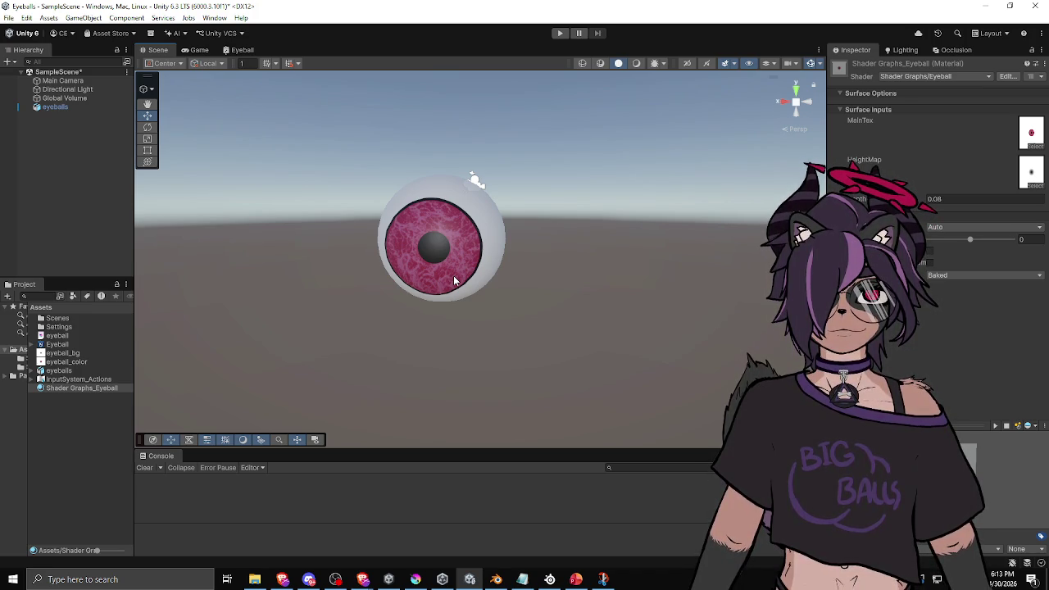
# Step: Zoom in facing the iris, check the sphere's wireframe mesh, go back to shaded, then select Depth
pyautogui.scroll(3, 453, 275)
pyautogui.moveTo(453, 275)
pyautogui.mouseDown()
pyautogui.moveTo(609, 216)
pyautogui.moveTo(548, 293)
pyautogui.moveTo(550, 221)
pyautogui.moveTo(749, 240)
pyautogui.mouseUp()
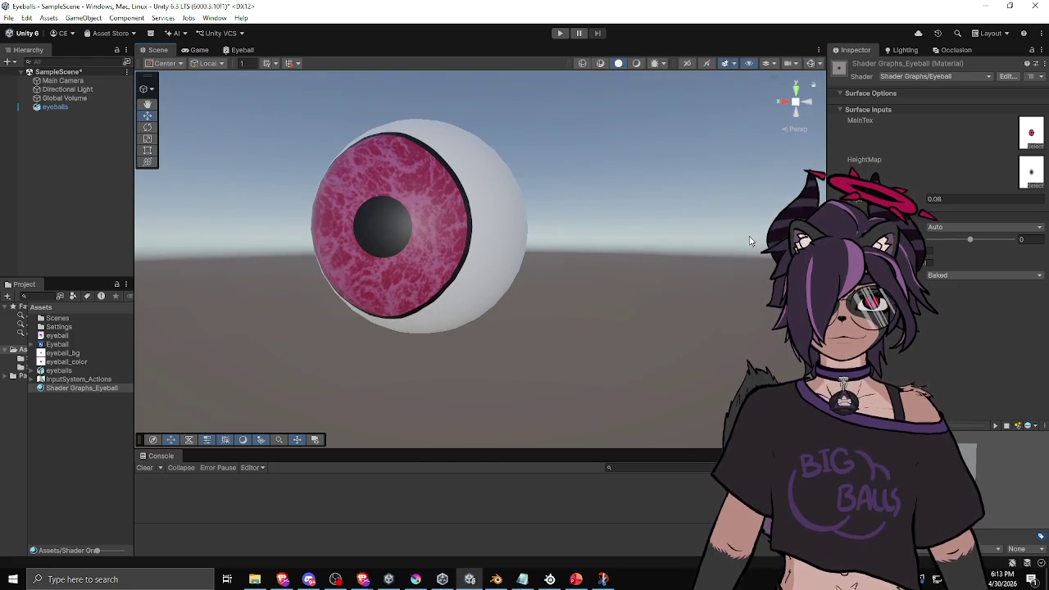
pyautogui.moveTo(543, 267)
pyautogui.mouseDown()
pyautogui.moveTo(590, 259)
pyautogui.moveTo(623, 171)
pyautogui.mouseUp()
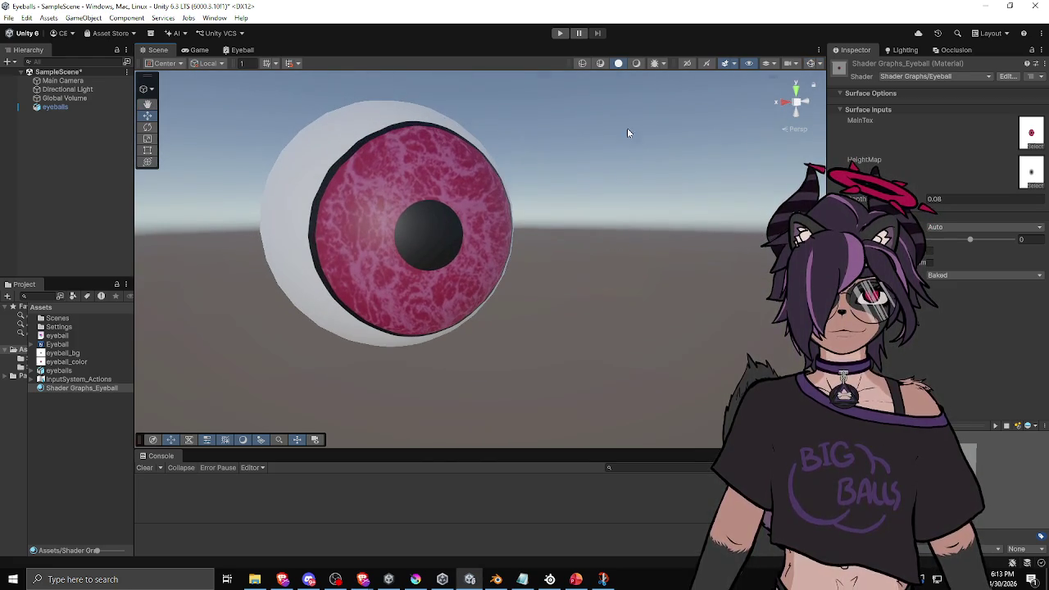
pyautogui.click(601, 63)
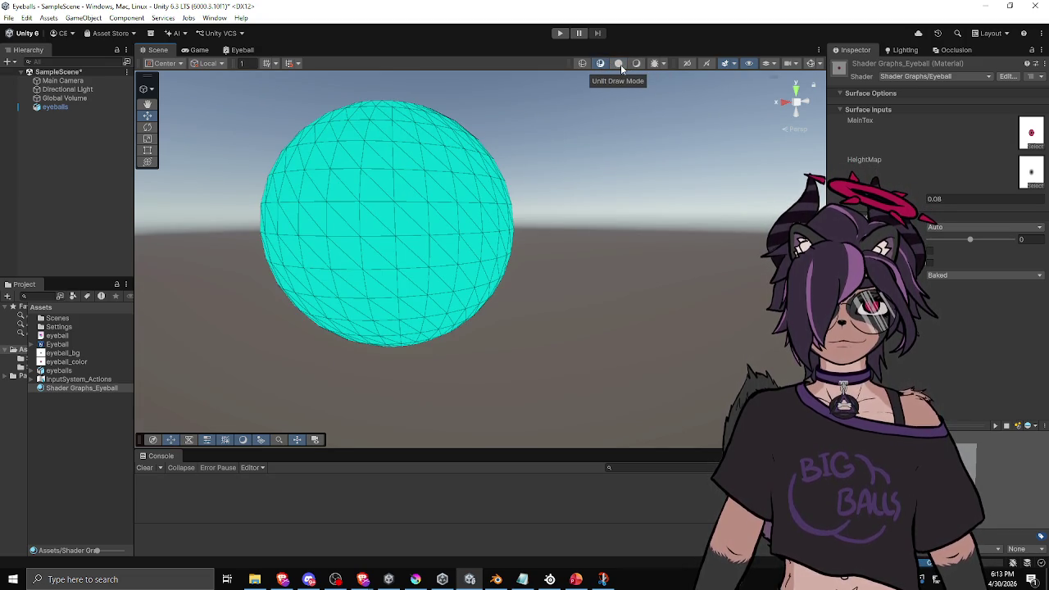
pyautogui.click(620, 64)
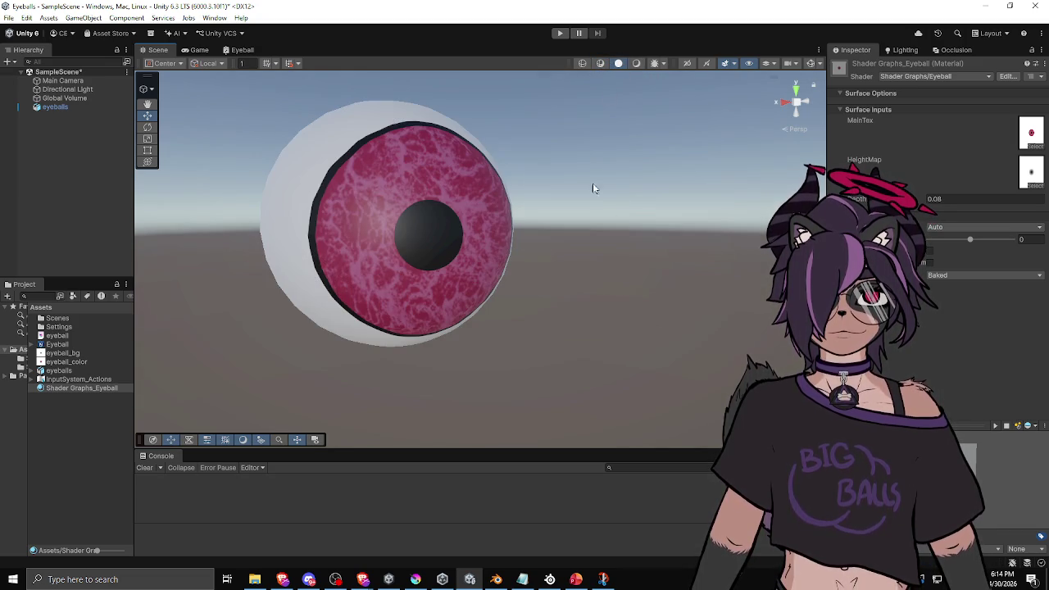
pyautogui.click(934, 199)
# Step: Try Depth 0.15 and then -0.15, orbiting the eyeball to compare each
pyautogui.write('0.15')
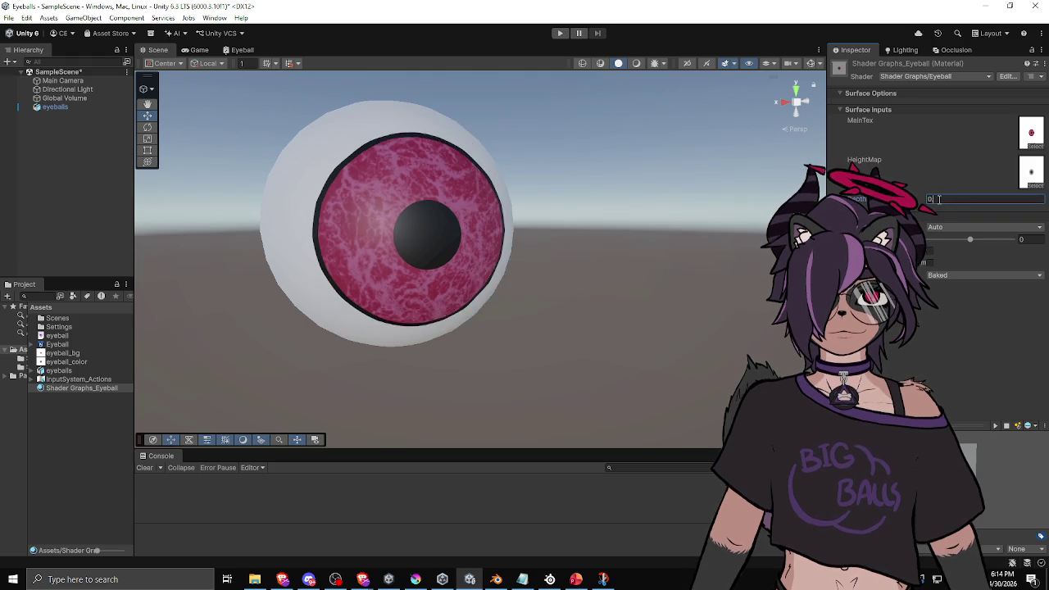
pyautogui.moveTo(495, 247)
pyautogui.mouseDown()
pyautogui.moveTo(297, 250)
pyautogui.moveTo(271, 313)
pyautogui.moveTo(384, 269)
pyautogui.moveTo(368, 333)
pyautogui.moveTo(368, 230)
pyautogui.moveTo(276, 276)
pyautogui.moveTo(368, 267)
pyautogui.moveTo(257, 276)
pyautogui.moveTo(405, 257)
pyautogui.mouseUp()
pyautogui.click(934, 198)
pyautogui.write('-0.15')
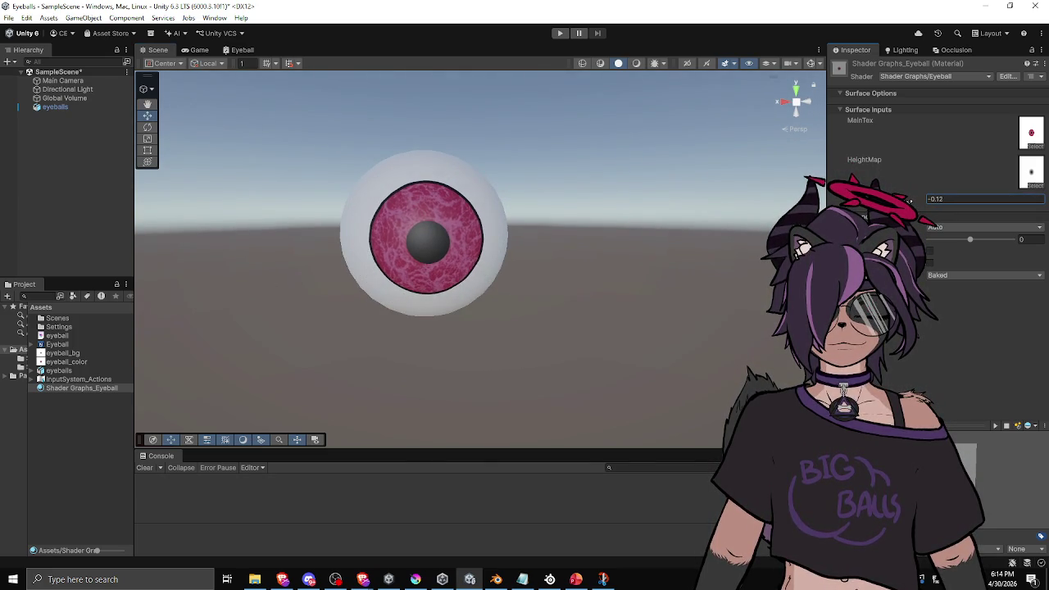
pyautogui.moveTo(506, 243)
pyautogui.mouseDown()
pyautogui.moveTo(598, 250)
pyautogui.moveTo(566, 250)
pyautogui.mouseUp()
# Step: Try Depth 0.1, then settle on 0.08 and orbit to check the iris
pyautogui.click(963, 197)
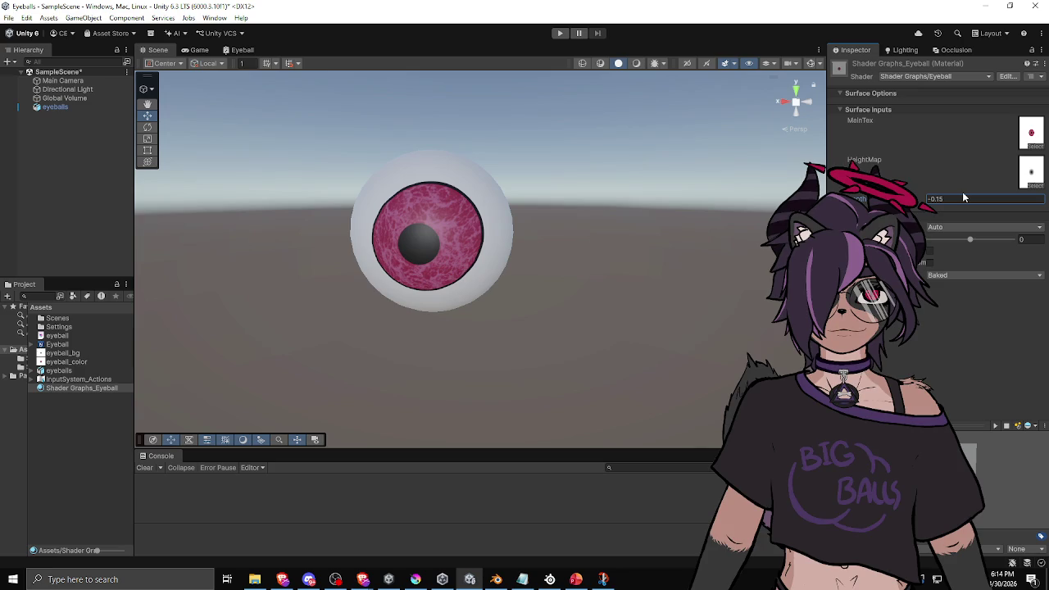
pyautogui.write('0.1')
pyautogui.moveTo(679, 244)
pyautogui.mouseDown()
pyautogui.moveTo(404, 254)
pyautogui.moveTo(533, 202)
pyautogui.moveTo(569, 230)
pyautogui.moveTo(517, 271)
pyautogui.moveTo(596, 254)
pyautogui.moveTo(604, 229)
pyautogui.moveTo(540, 222)
pyautogui.mouseUp()
pyautogui.click(983, 200)
pyautogui.write('0.08')
pyautogui.moveTo(383, 195)
pyautogui.mouseDown()
pyautogui.moveTo(458, 189)
pyautogui.moveTo(323, 169)
pyautogui.moveTo(287, 225)
pyautogui.moveTo(351, 266)
pyautogui.moveTo(253, 269)
pyautogui.moveTo(368, 225)
pyautogui.moveTo(367, 188)
pyautogui.moveTo(417, 174)
pyautogui.moveTo(339, 192)
pyautogui.moveTo(457, 190)
pyautogui.moveTo(311, 204)
pyautogui.moveTo(487, 189)
pyautogui.moveTo(442, 155)
pyautogui.moveTo(375, 147)
pyautogui.moveTo(405, 204)
pyautogui.moveTo(371, 246)
pyautogui.moveTo(458, 234)
pyautogui.moveTo(352, 227)
pyautogui.moveTo(496, 227)
pyautogui.moveTo(530, 243)
pyautogui.moveTo(406, 235)
pyautogui.mouseUp()
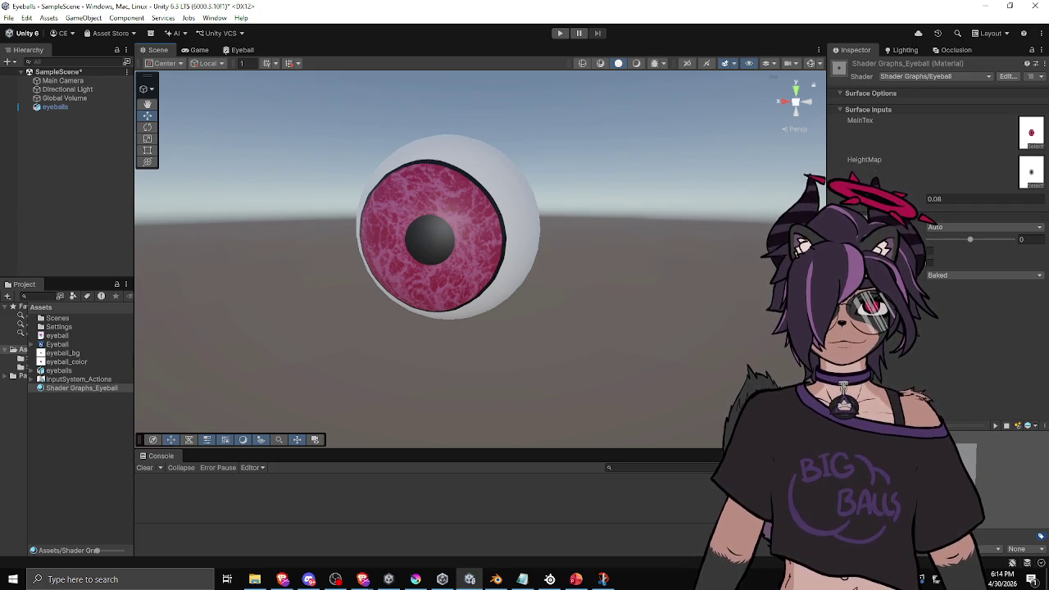
pyautogui.hotkey('alt', 'Tab')
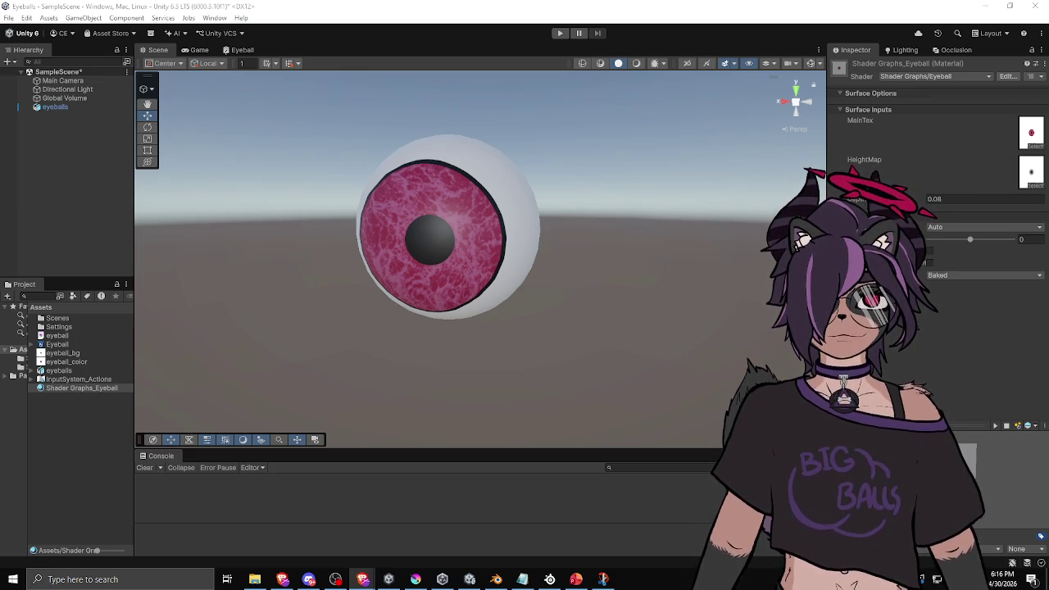
# Step: Switch back to the Brave window showing GameDev.net's parallax occlusion mapping article
pyautogui.hotkey('alt', 'Tab')
# Step: Zoom the GameDev.net article out to 75% and scroll into its figures
pyautogui.scroll(-2, 470, 282)
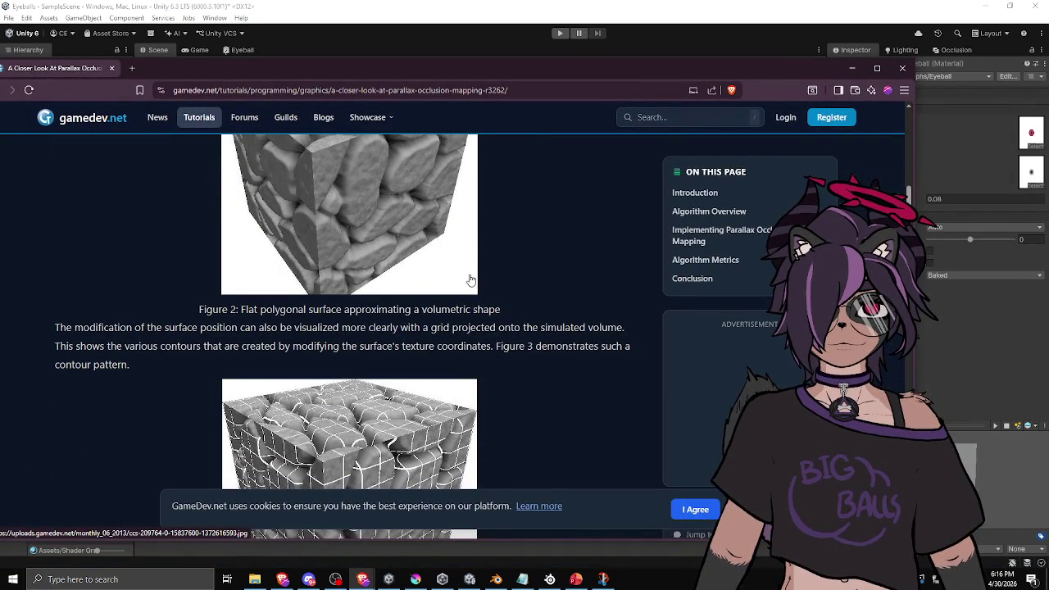
pyautogui.hotkey('ctrl', '-')
pyautogui.hotkey('ctrl', '-')
pyautogui.hotkey('ctrl', '-')
pyautogui.scroll(10, 471, 281)
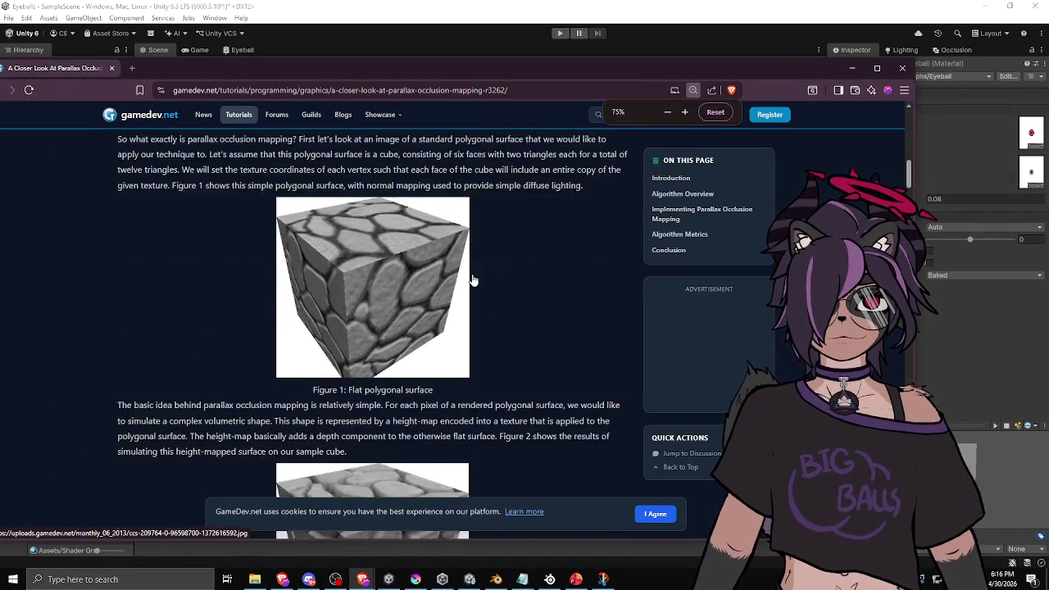
pyautogui.scroll(-2, 473, 281)
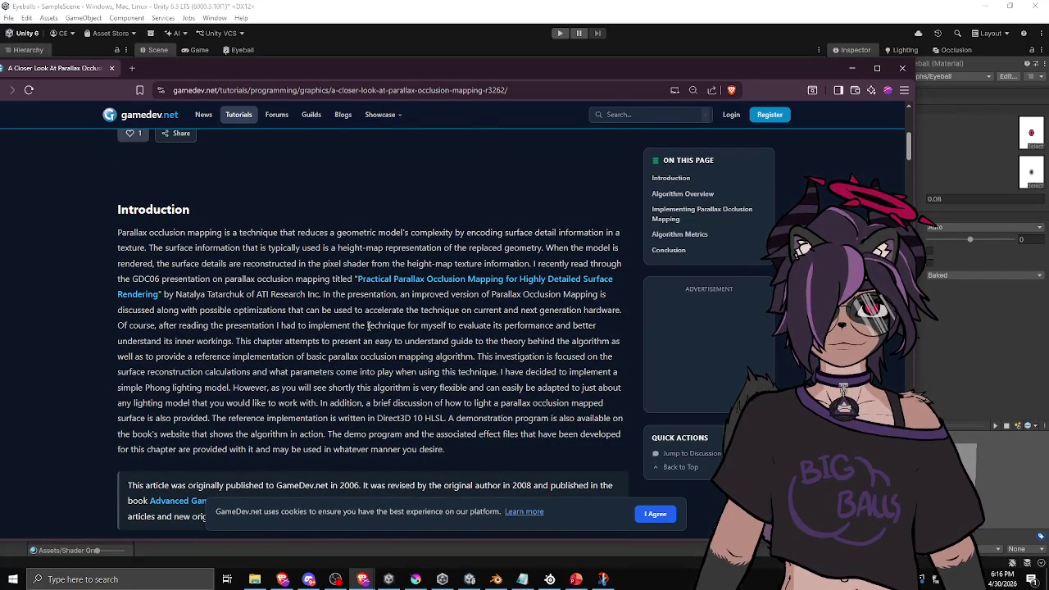
pyautogui.scroll(-2, 369, 325)
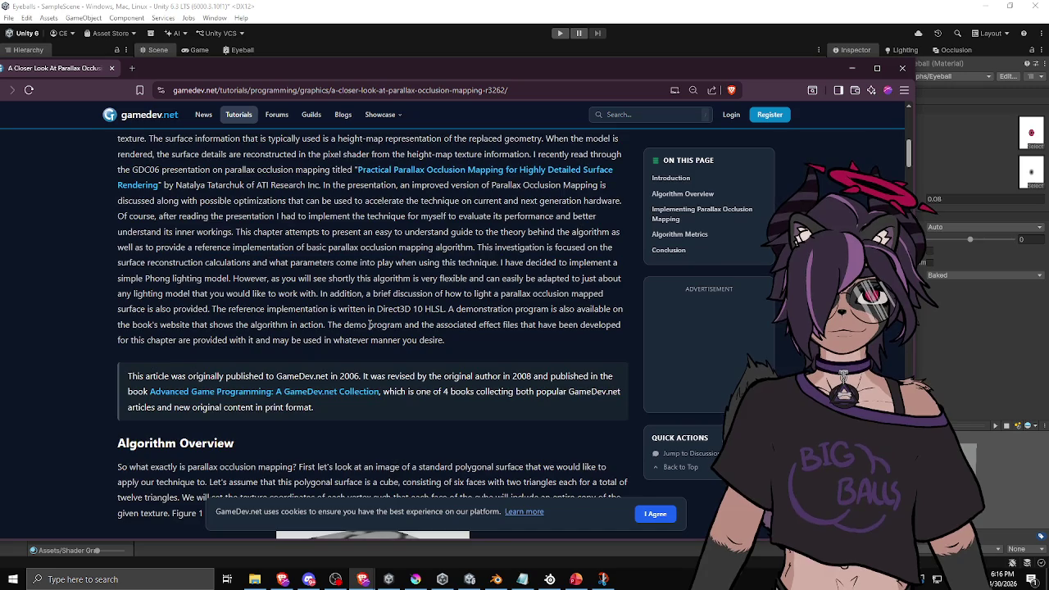
pyautogui.scroll(-2, 369, 325)
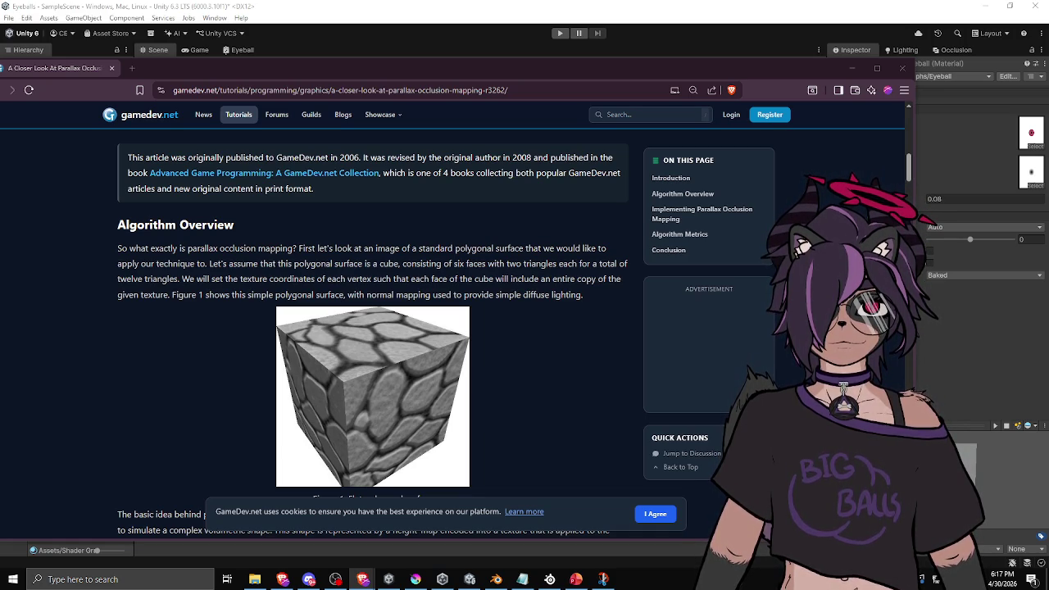
# Step: Scroll down through the article's parallax occlusion figures and shader code
pyautogui.click(400, 261)
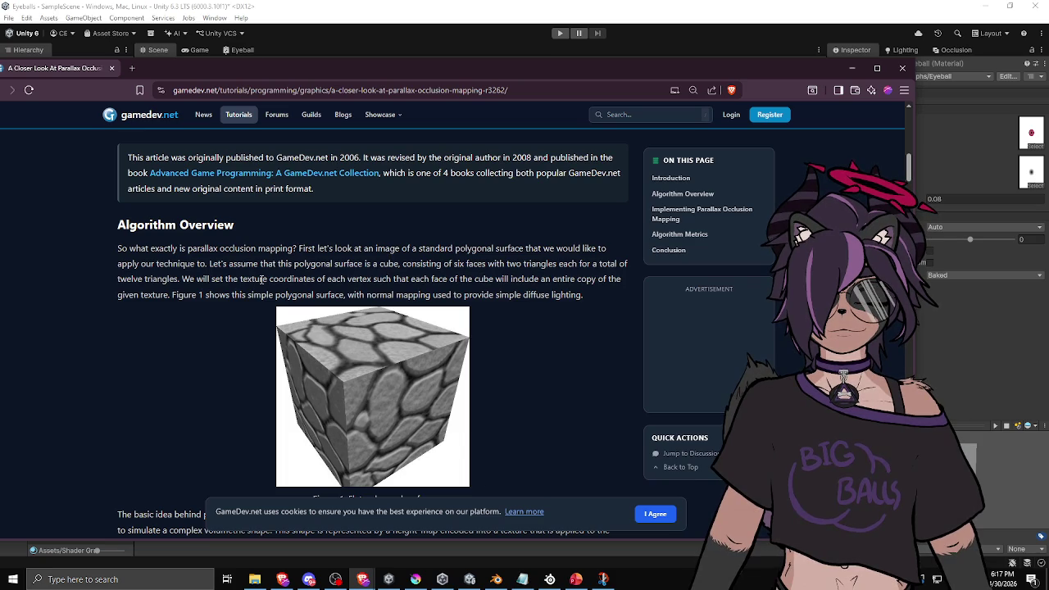
pyautogui.scroll(-1, 259, 282)
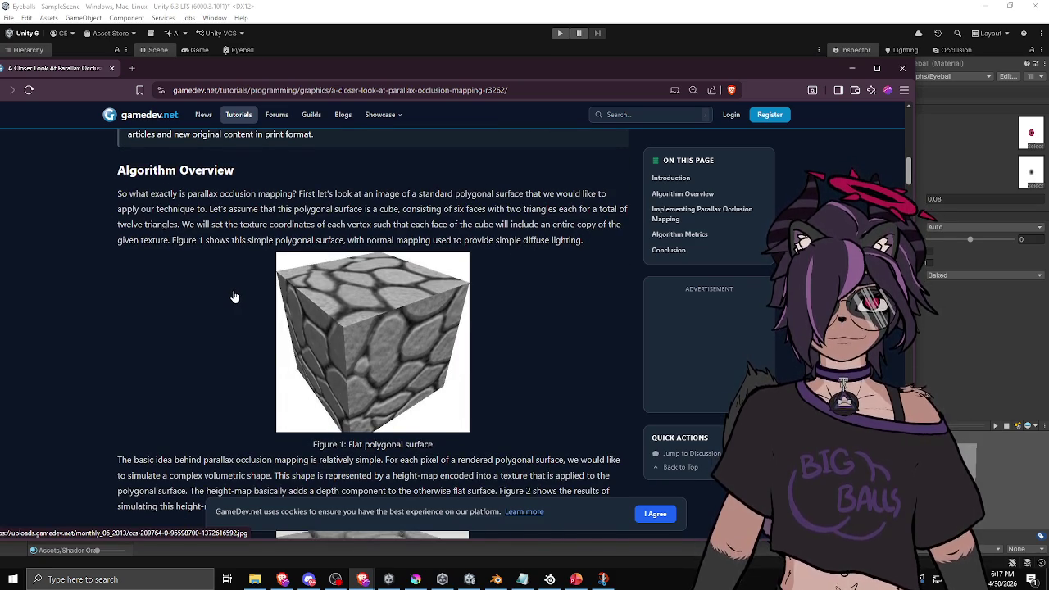
pyautogui.scroll(-3, 234, 296)
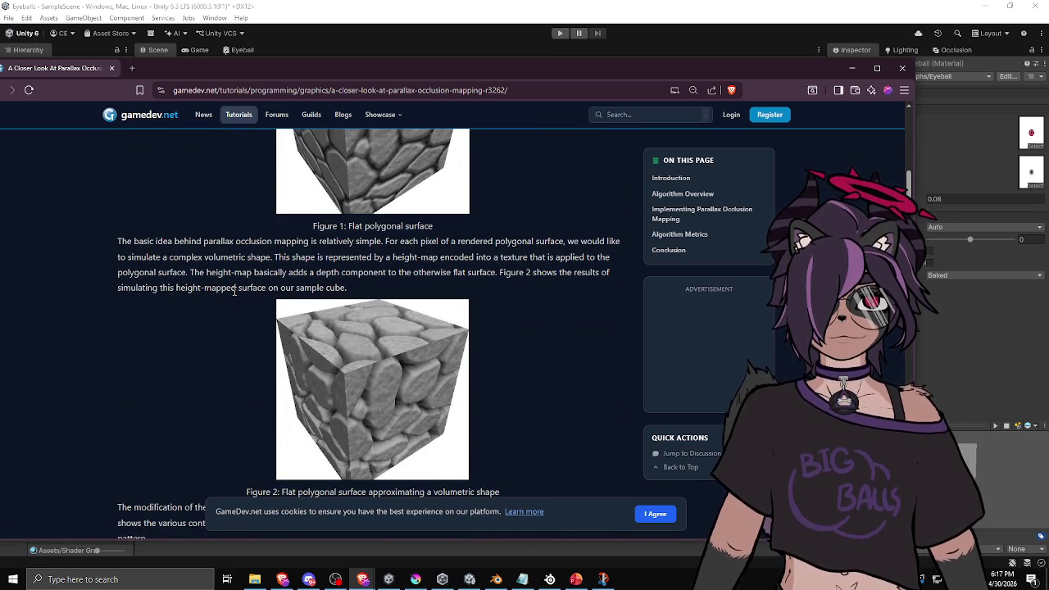
pyautogui.scroll(-8, 234, 291)
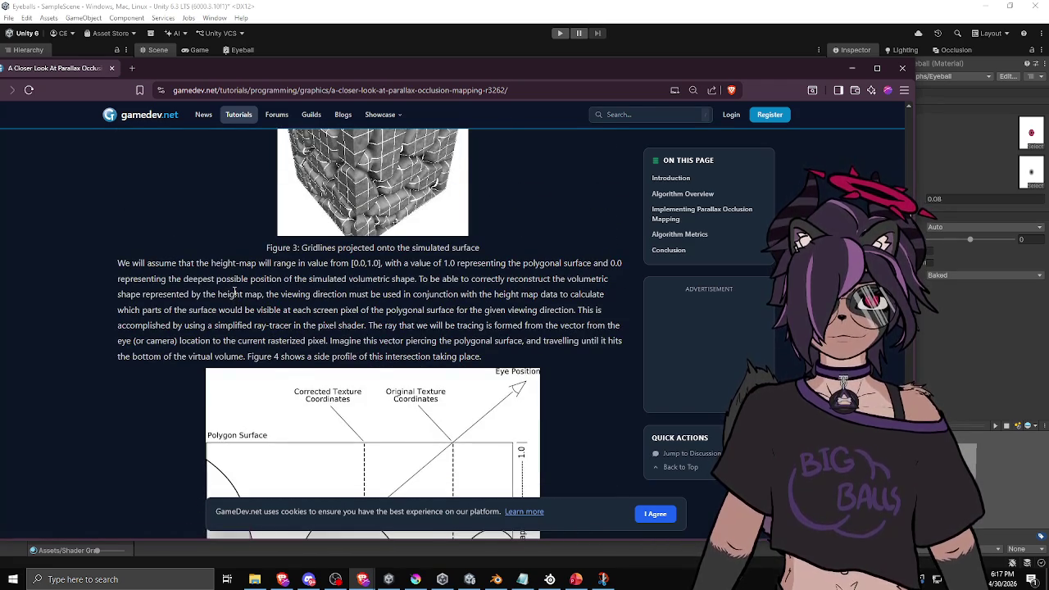
pyautogui.scroll(-3, 156, 315)
pyautogui.scroll(2, 155, 315)
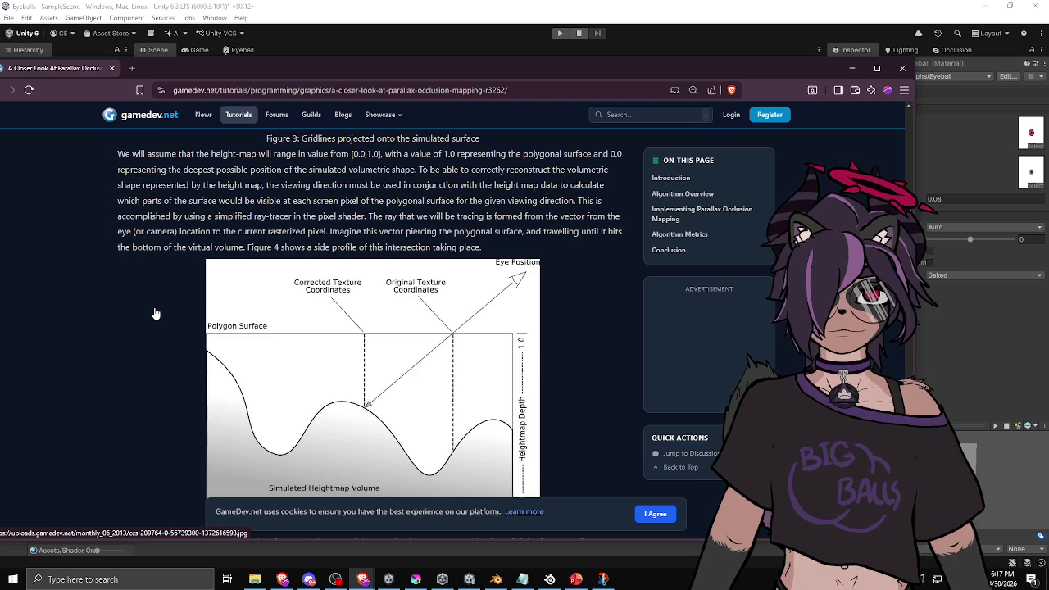
pyautogui.scroll(-4, 155, 314)
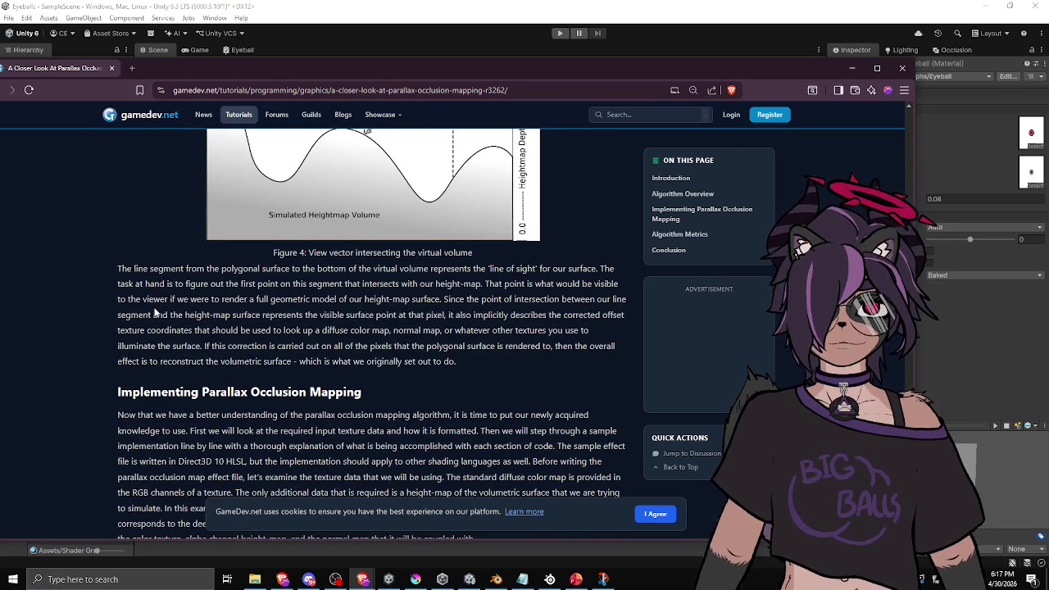
pyautogui.scroll(2, 154, 312)
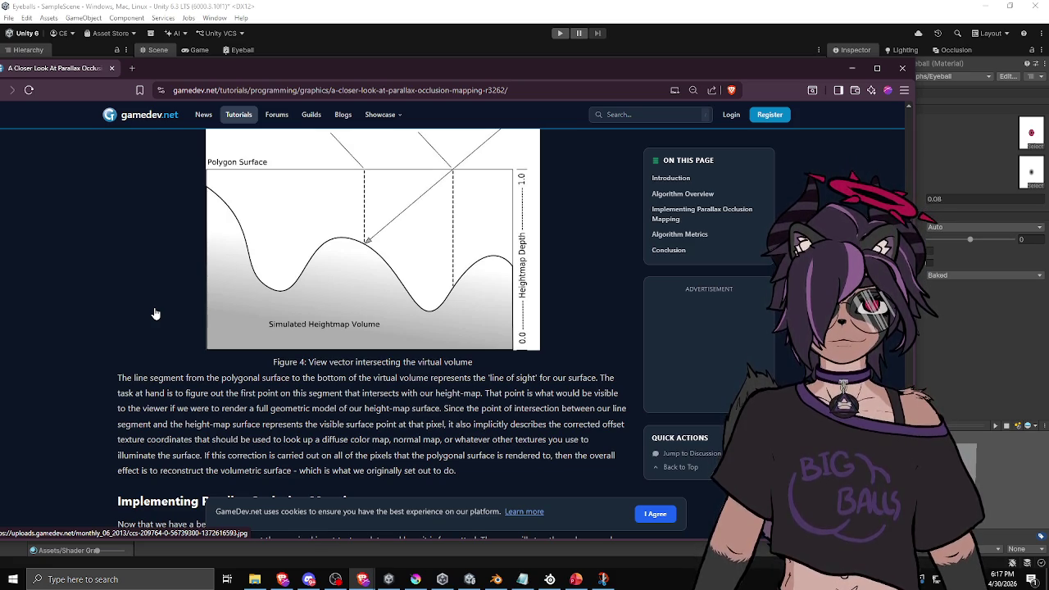
pyautogui.scroll(-5, 156, 314)
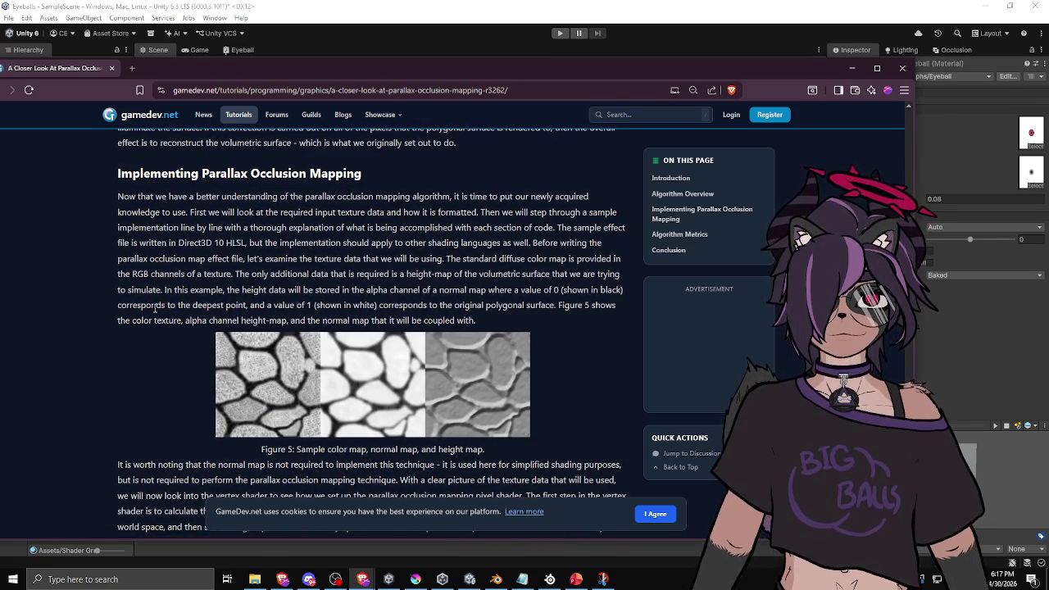
pyautogui.scroll(-4, 154, 309)
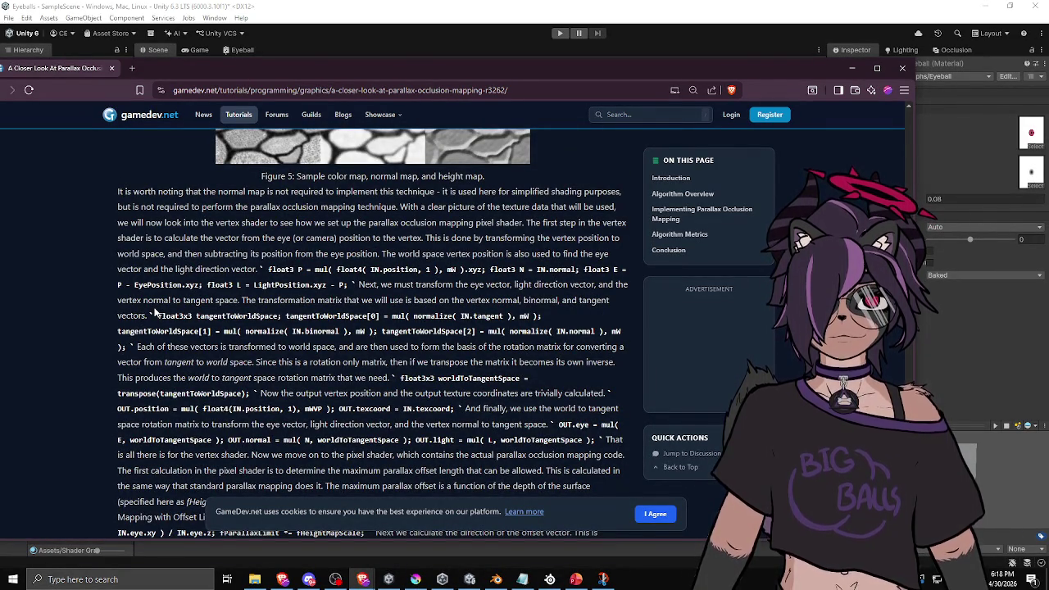
pyautogui.scroll(-2, 155, 312)
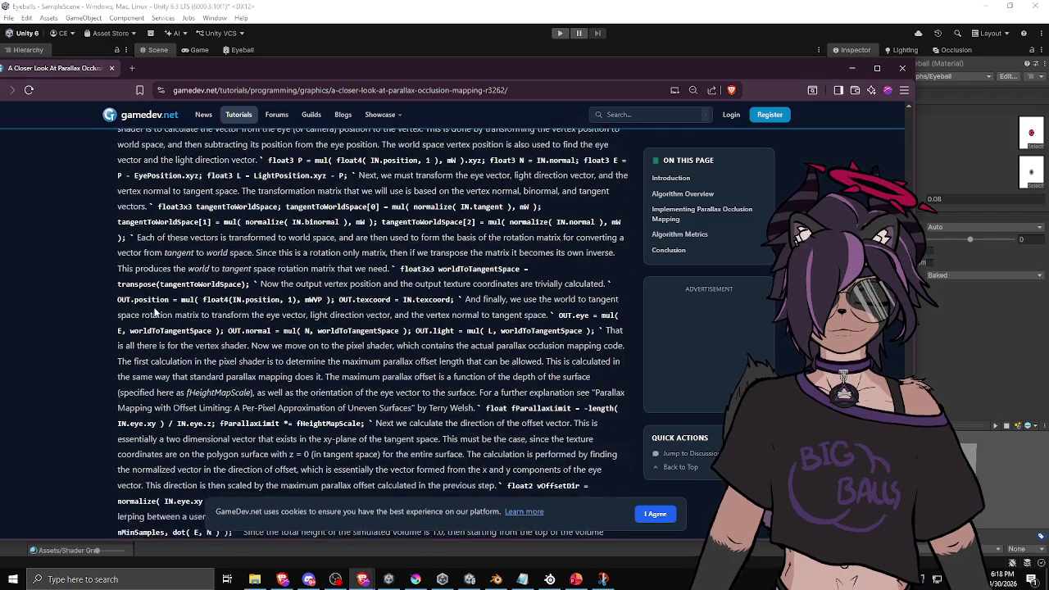
pyautogui.scroll(-7, 154, 312)
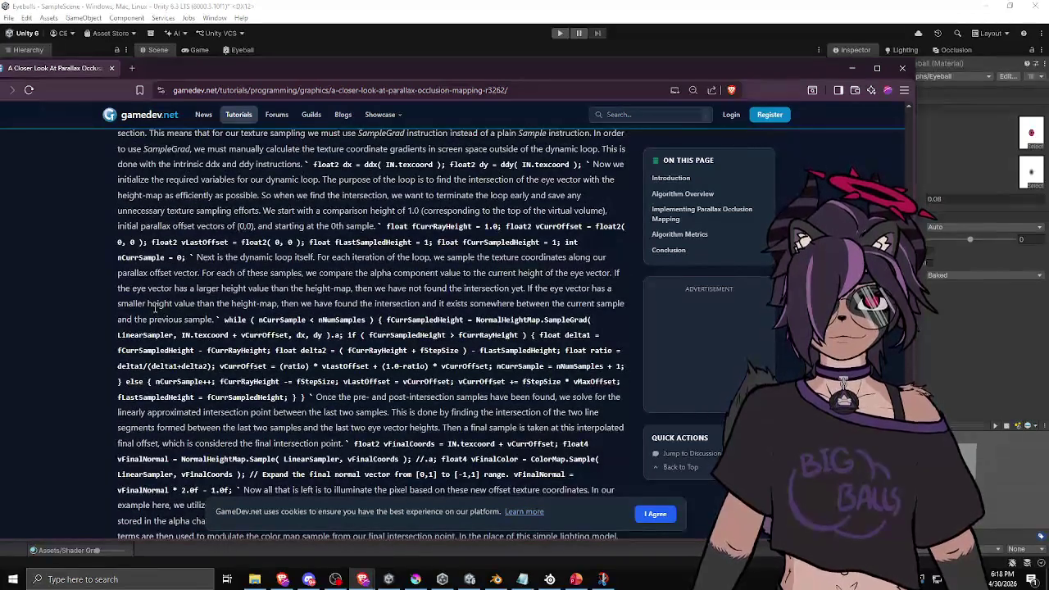
pyautogui.scroll(-10, 155, 310)
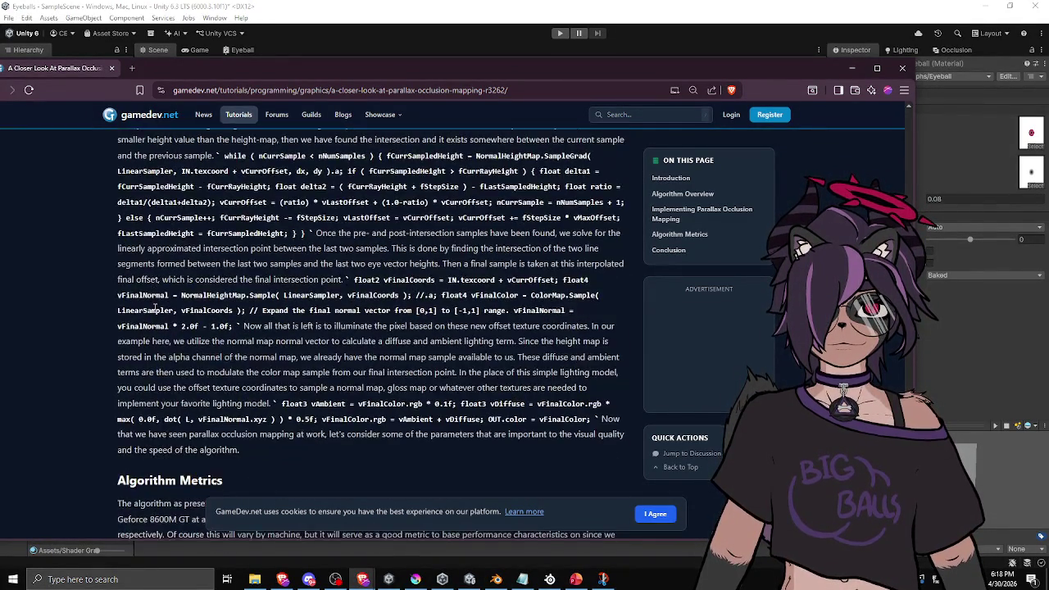
pyautogui.scroll(-7, 155, 312)
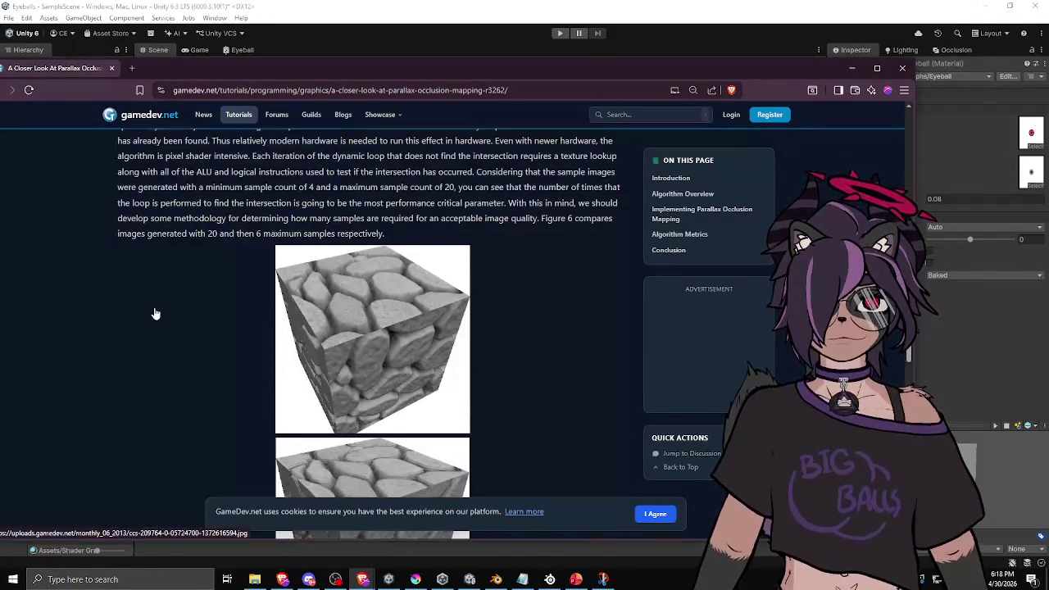
pyautogui.scroll(-6, 152, 313)
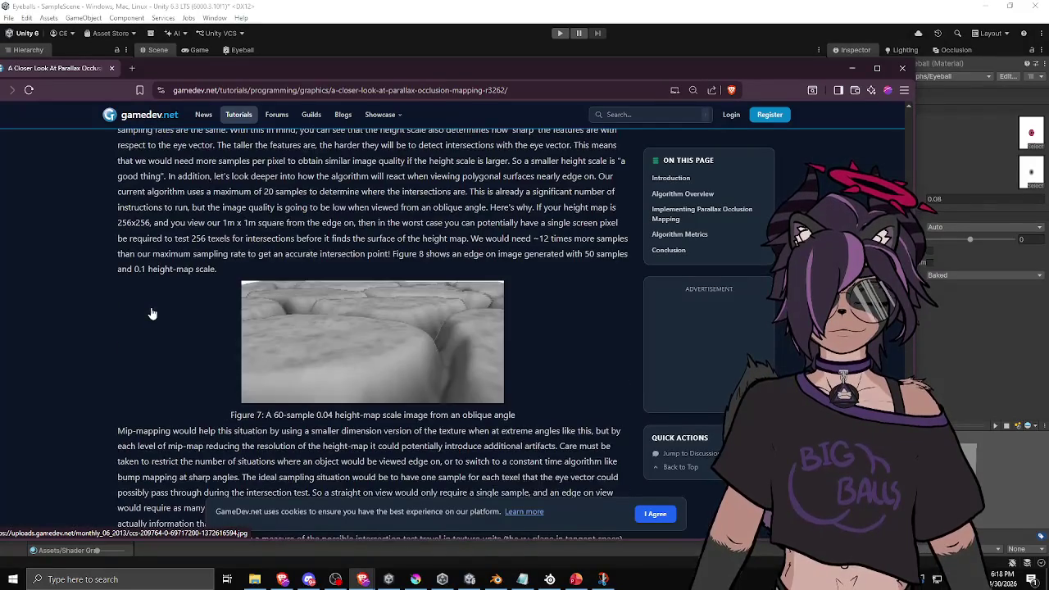
pyautogui.scroll(-5, 152, 314)
pyautogui.scroll(-5, 151, 309)
# Step: Scroll back up to re-read the earlier figures, then return to Unity
pyautogui.scroll(5, 151, 308)
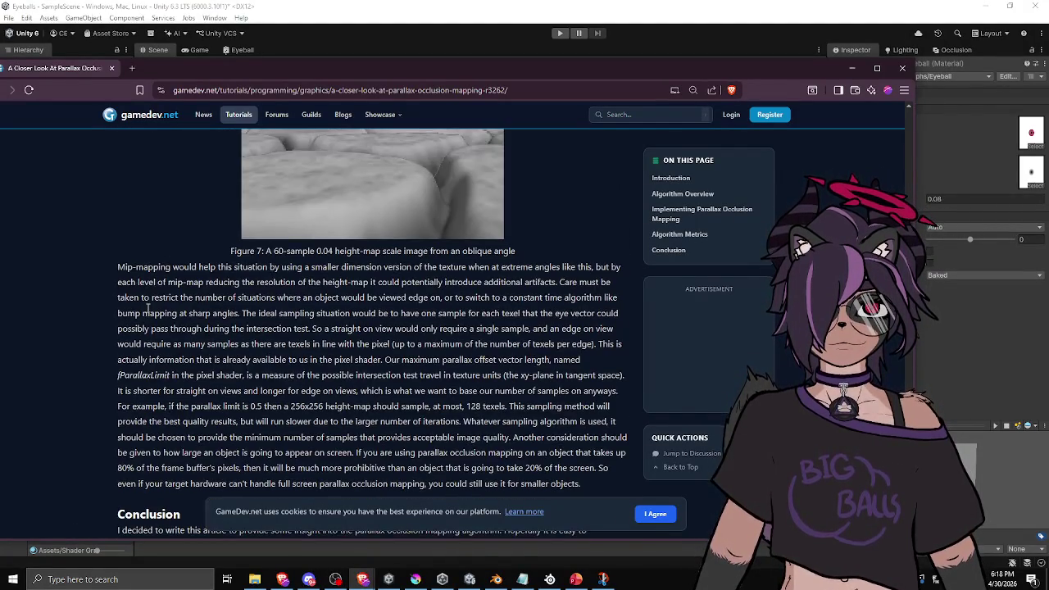
pyautogui.scroll(10, 148, 308)
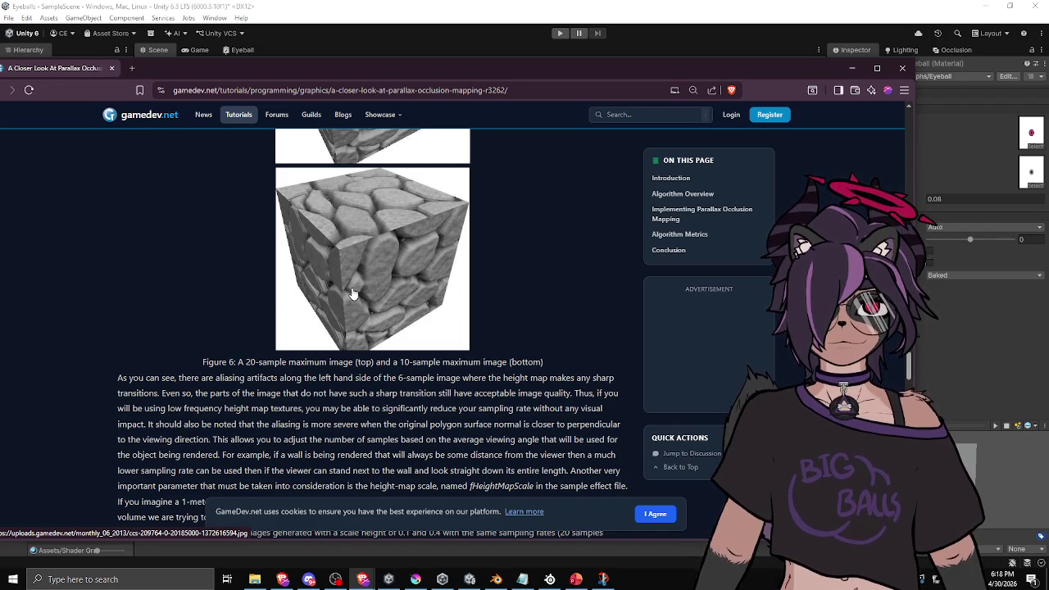
pyautogui.scroll(3, 348, 293)
pyautogui.scroll(3, 347, 293)
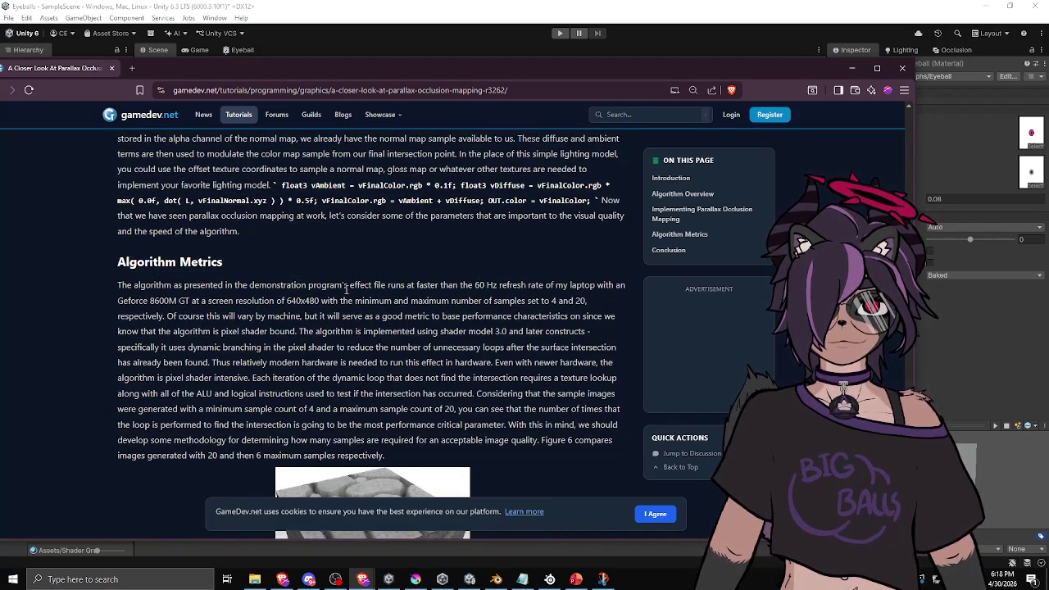
pyautogui.scroll(3, 346, 288)
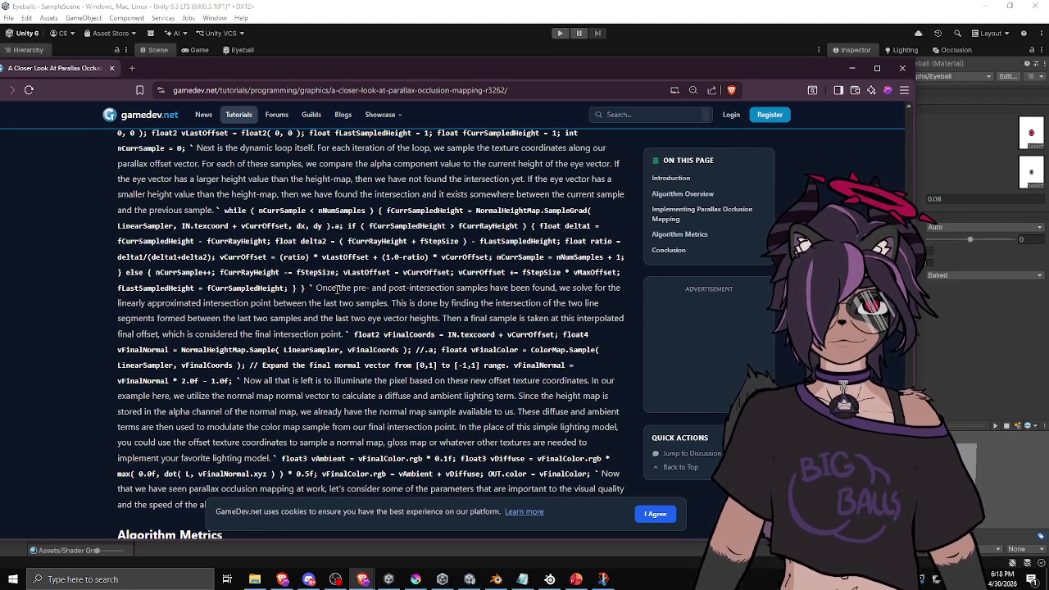
pyautogui.scroll(1, 336, 289)
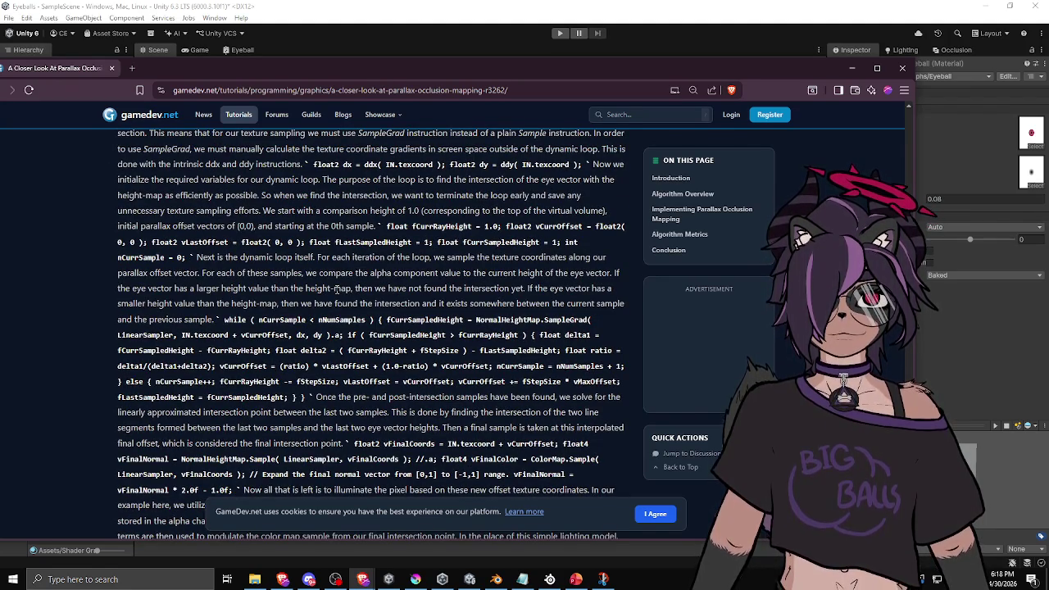
pyautogui.scroll(3, 352, 266)
pyautogui.scroll(4, 355, 265)
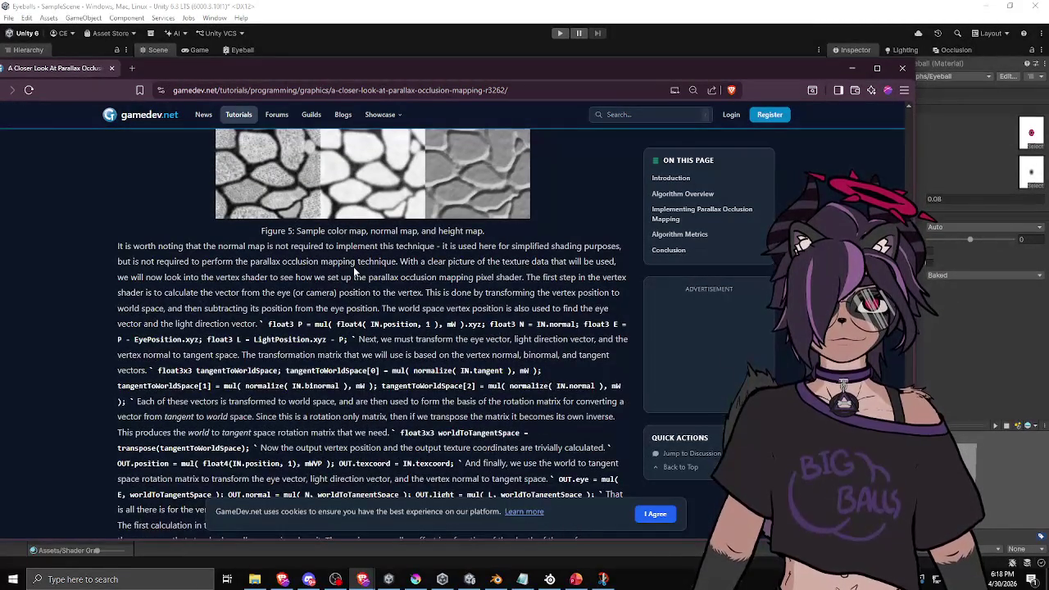
pyautogui.scroll(1, 351, 266)
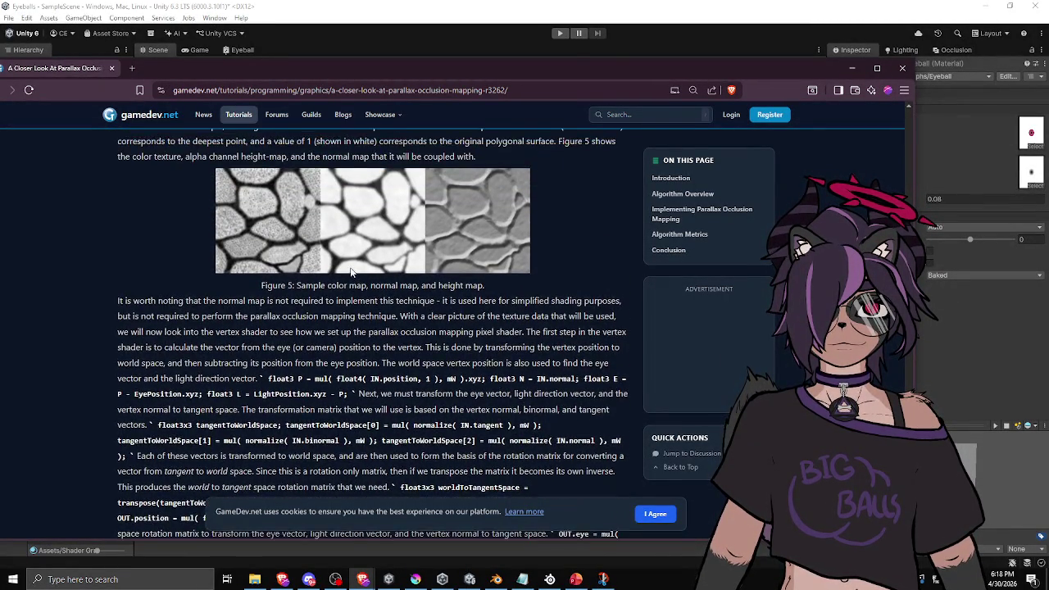
pyautogui.scroll(-3, 350, 267)
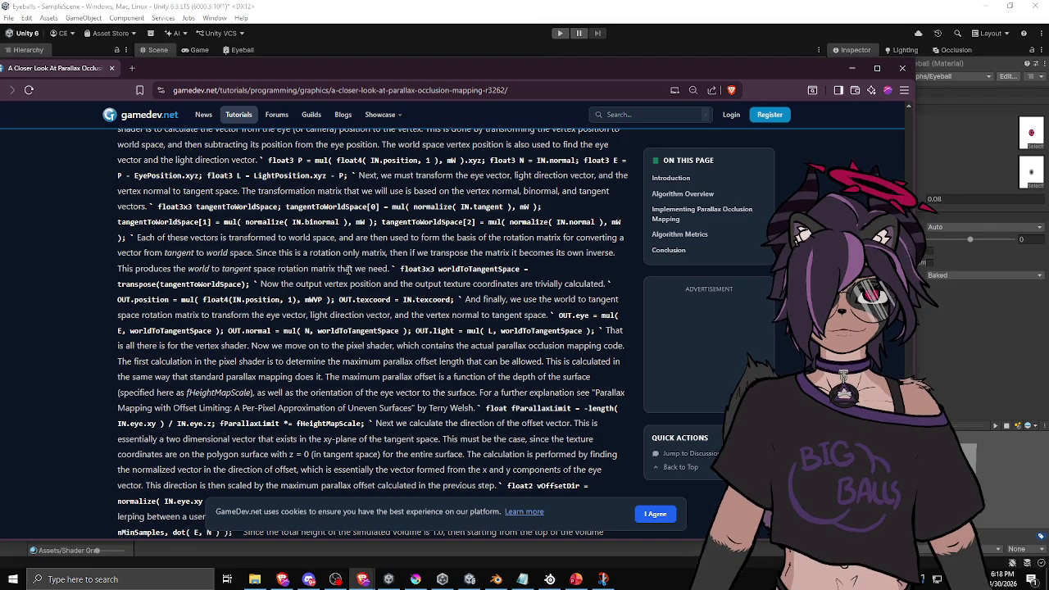
pyautogui.scroll(-2, 349, 270)
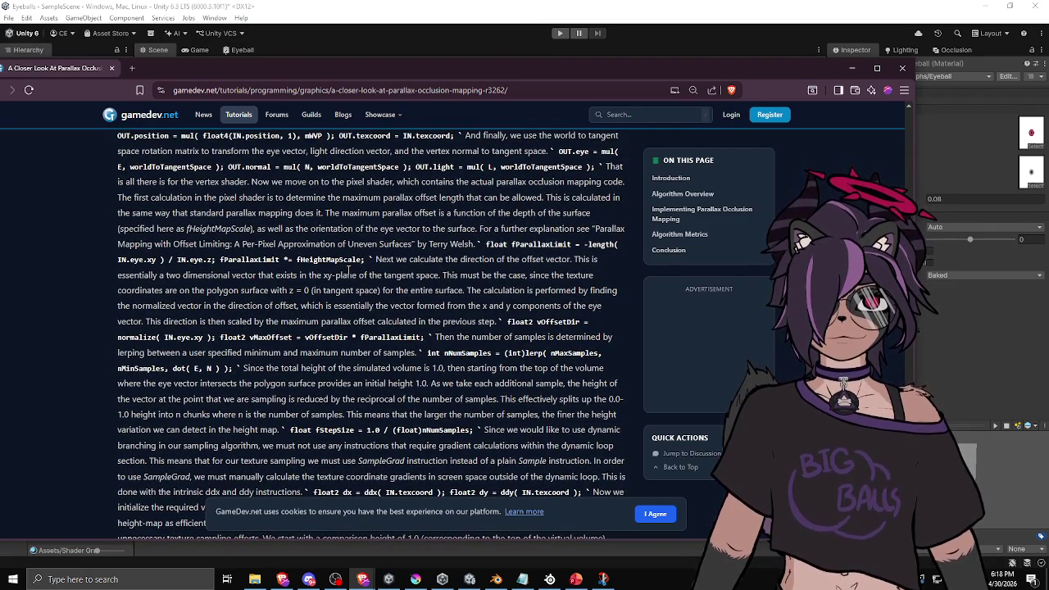
pyautogui.scroll(7, 349, 272)
pyautogui.scroll(-3, 417, 238)
pyautogui.scroll(10, 384, 237)
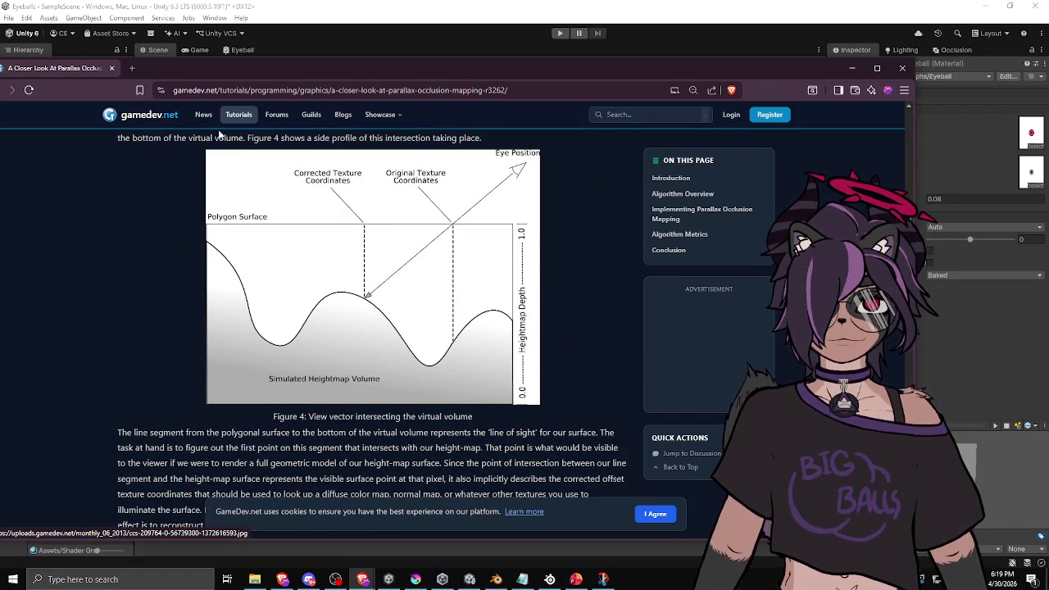
pyautogui.hotkey('alt', 'Tab')
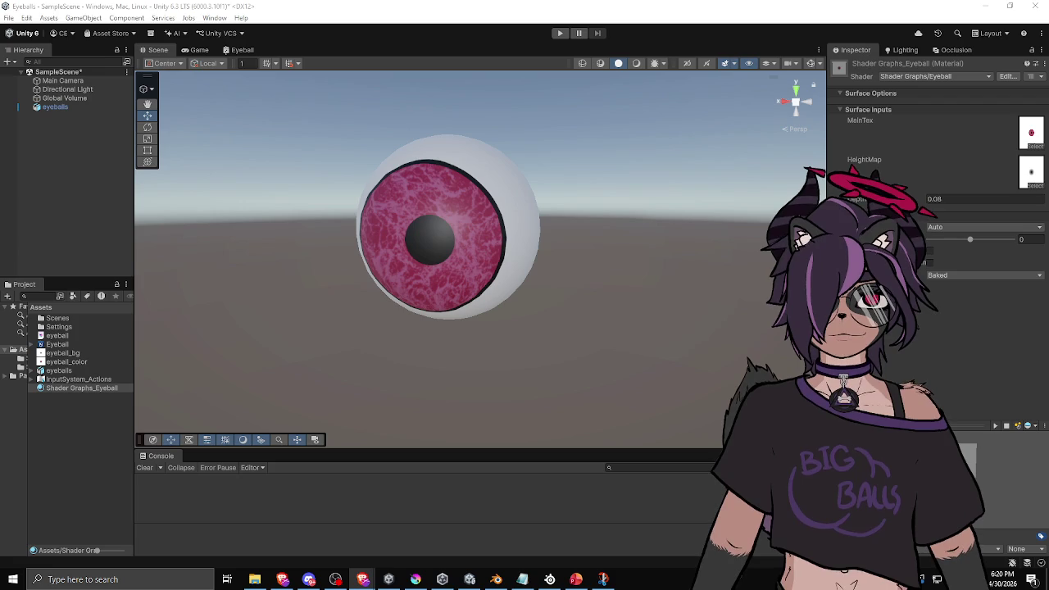
# Step: Switch to the browser window showing LearnOpenGL's Parallax Mapping page
pyautogui.hotkey('alt', 'Tab')
# Step: Move the browser window up-left and scroll up to the Steep Parallax Mapping diagram with T0–T3
pyautogui.moveTo(546, 114); pyautogui.dragTo(416, 63)
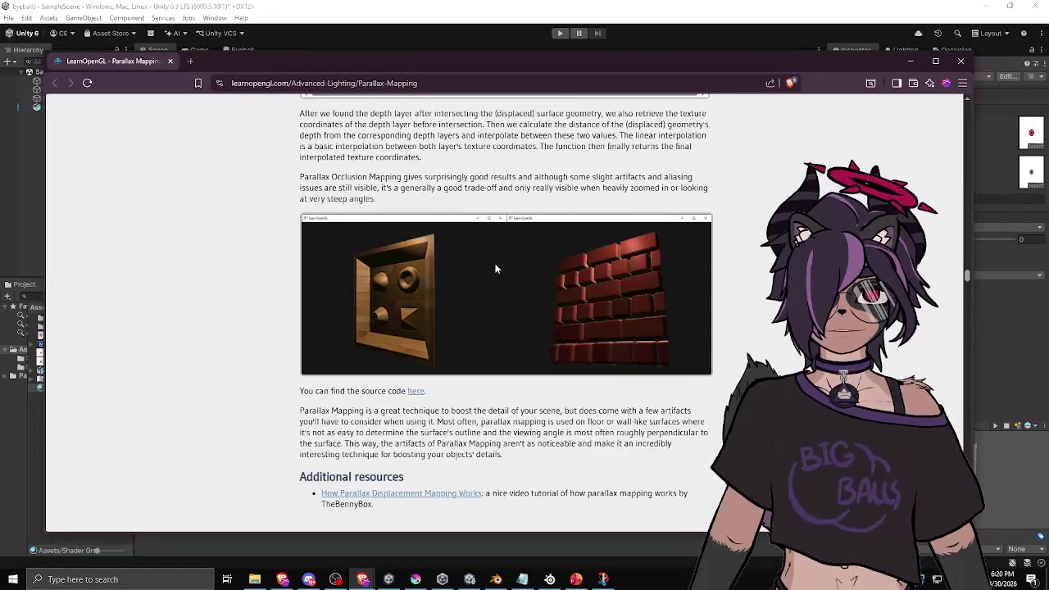
pyautogui.scroll(8, 496, 267)
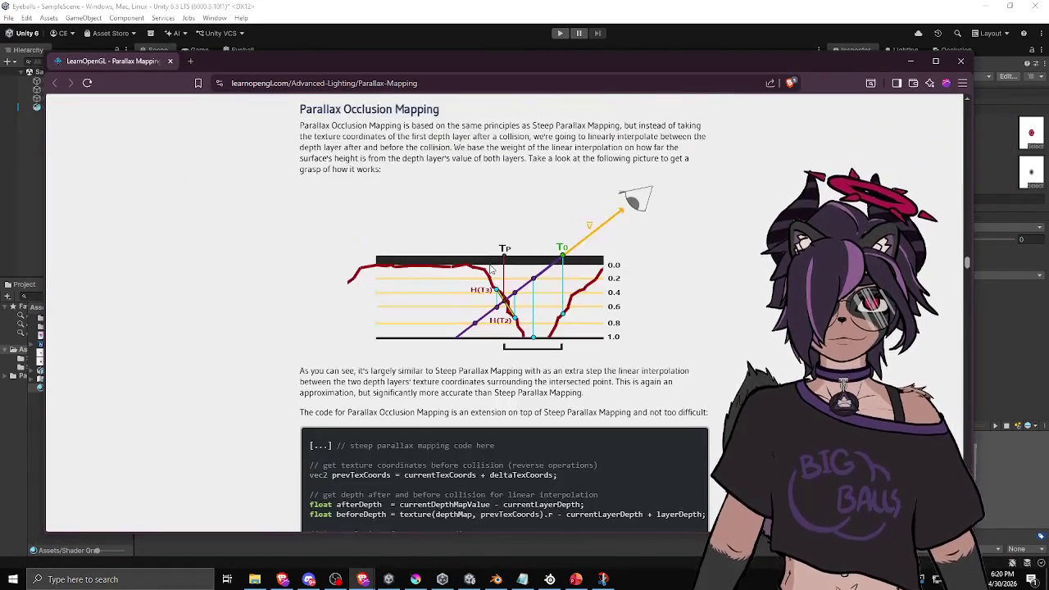
pyautogui.scroll(2, 545, 283)
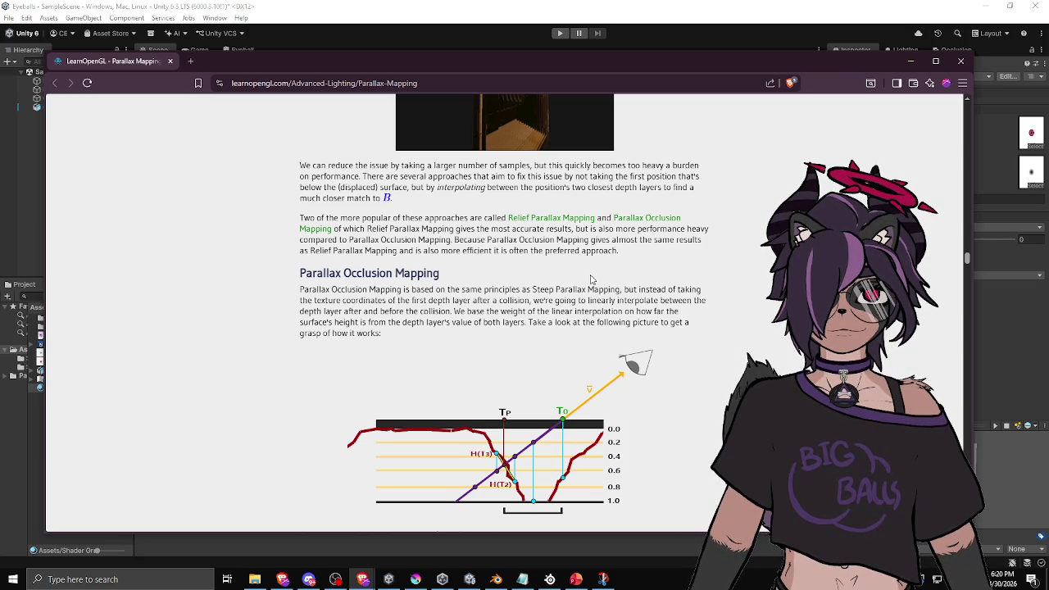
pyautogui.scroll(-10, 590, 279)
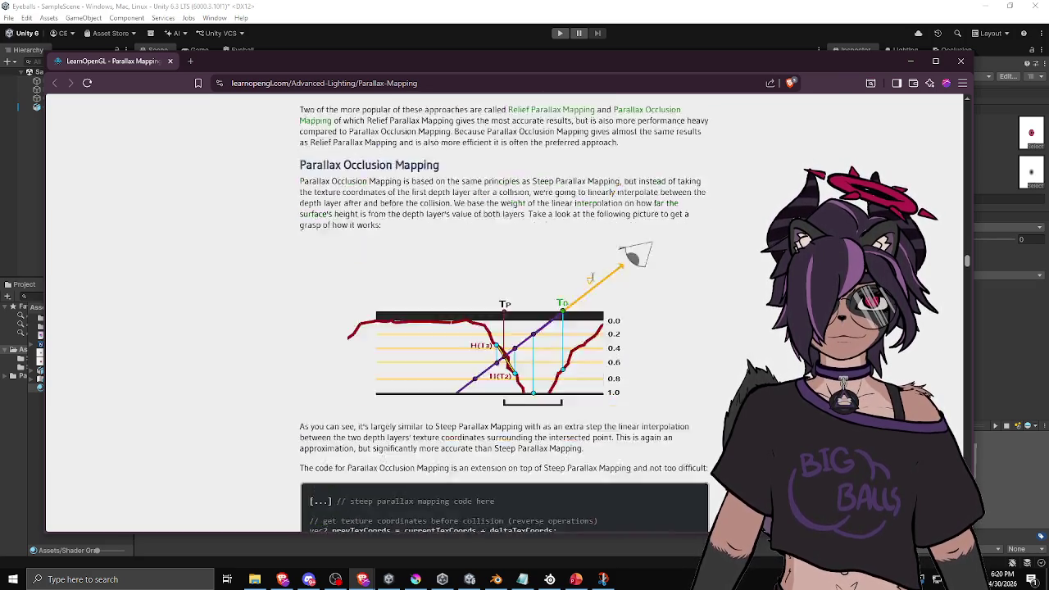
pyautogui.scroll(-4, 589, 281)
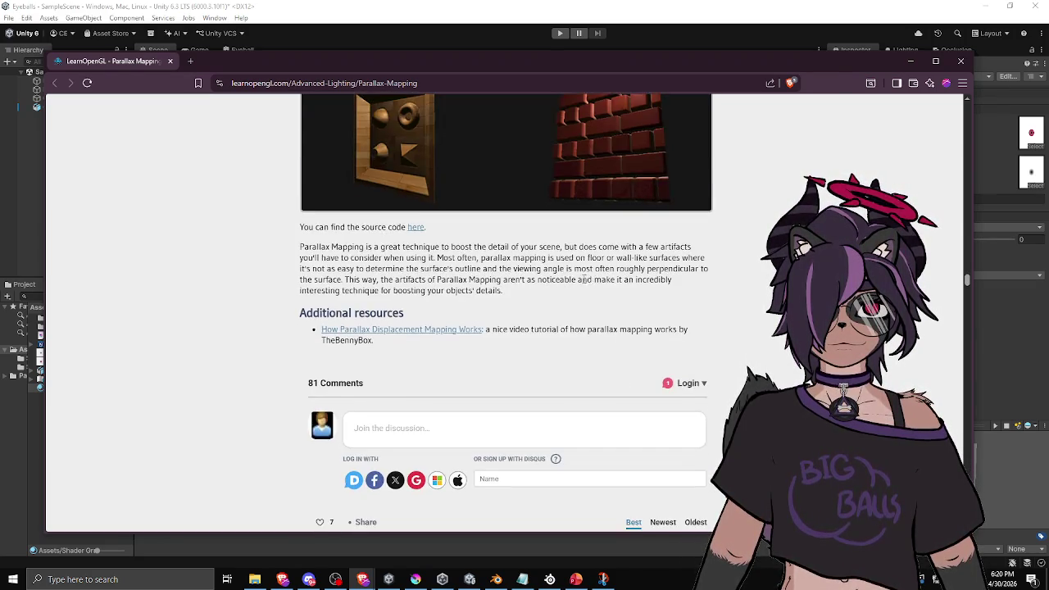
pyautogui.scroll(8, 583, 281)
pyautogui.scroll(-1, 581, 283)
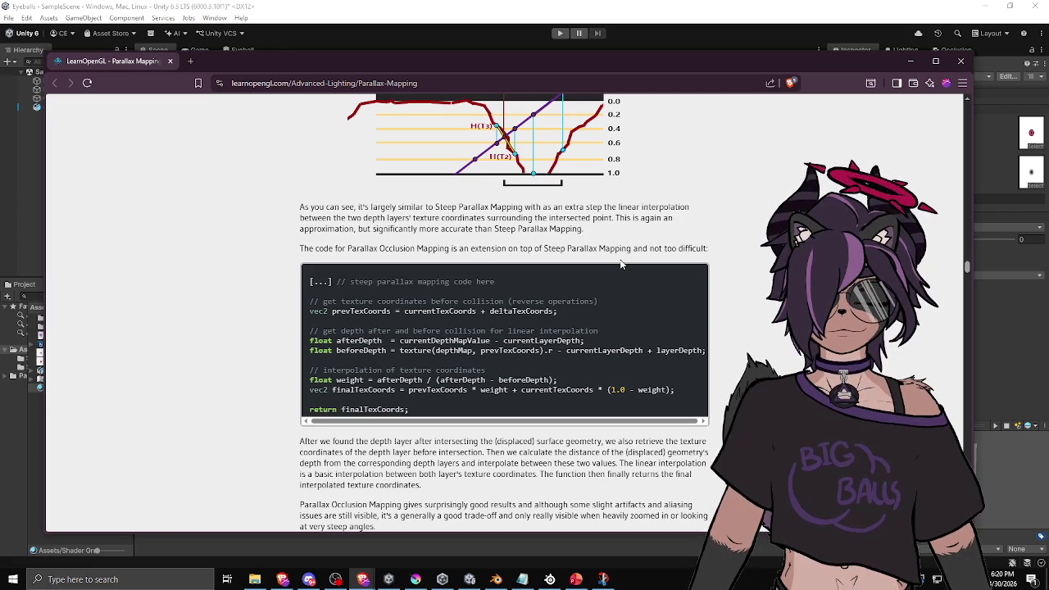
pyautogui.scroll(3, 620, 263)
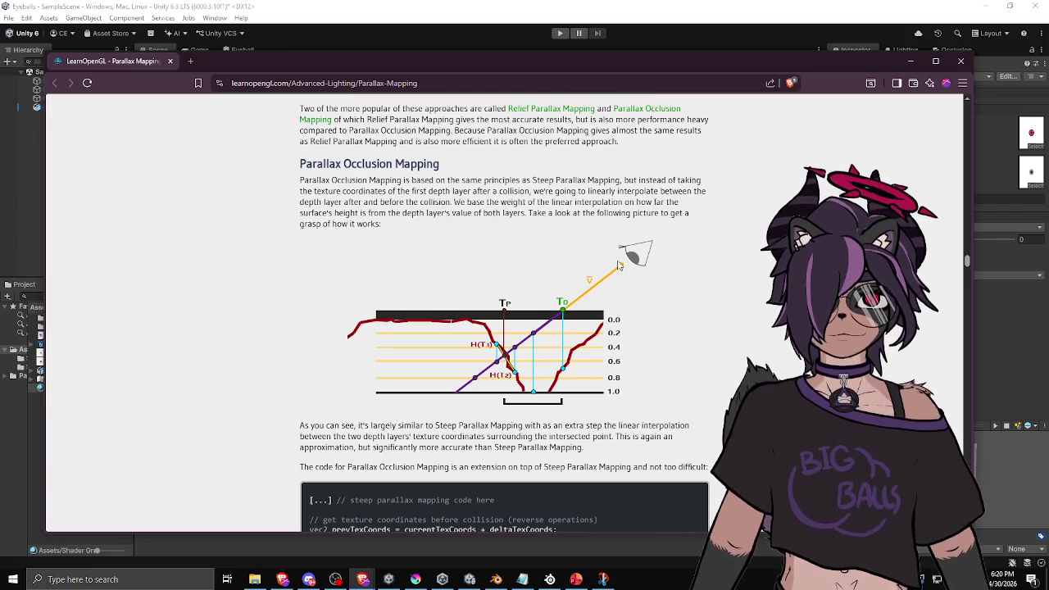
pyautogui.scroll(7, 620, 264)
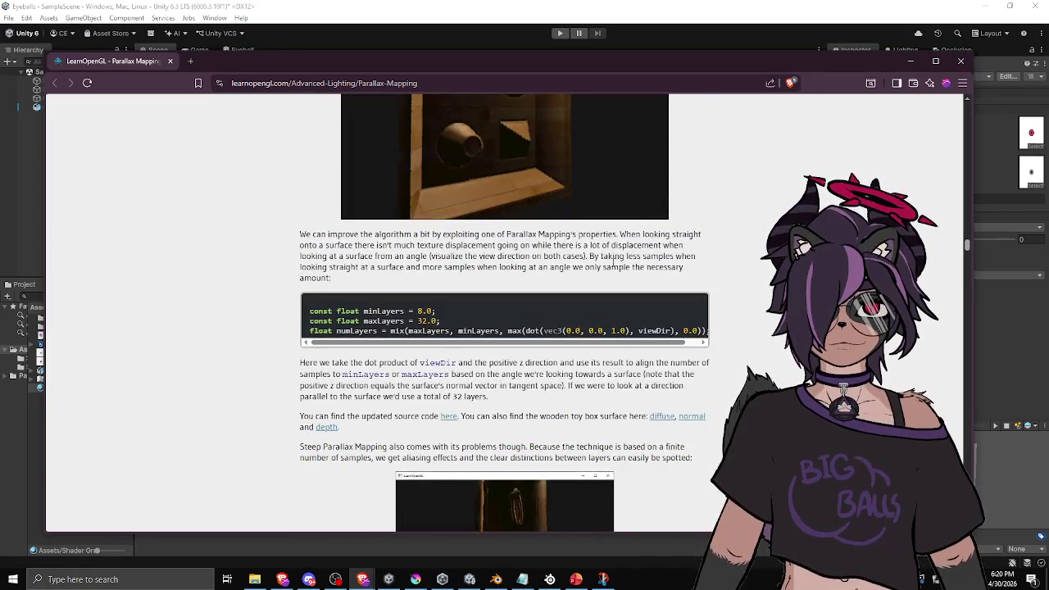
pyautogui.scroll(6, 609, 268)
pyautogui.scroll(12, 609, 268)
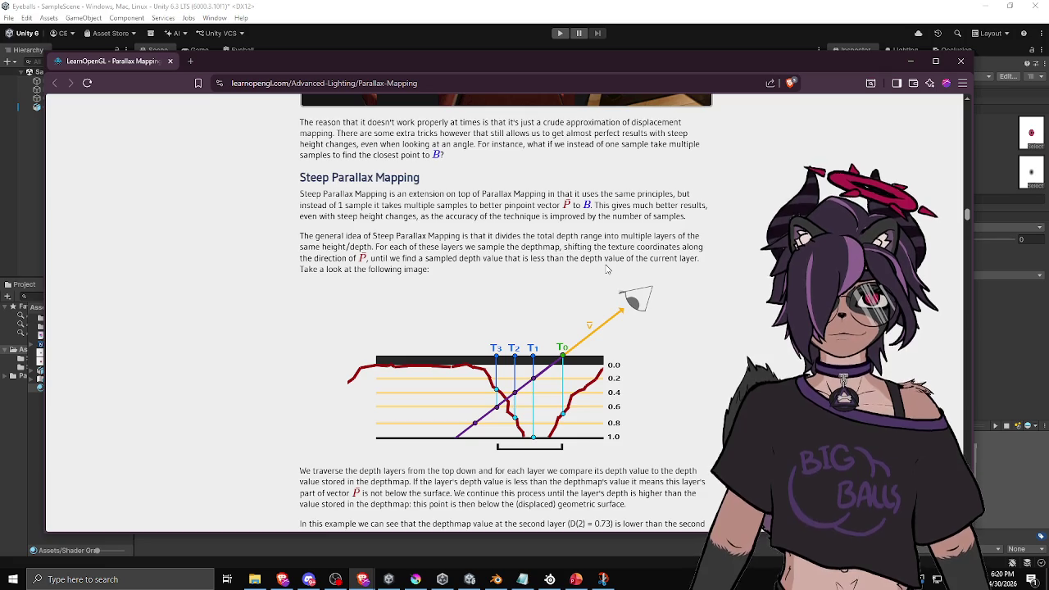
# Step: Scroll down through the steep and occlusion mapping code and results to the comments
pyautogui.scroll(-3, 607, 269)
pyautogui.scroll(-5, 605, 264)
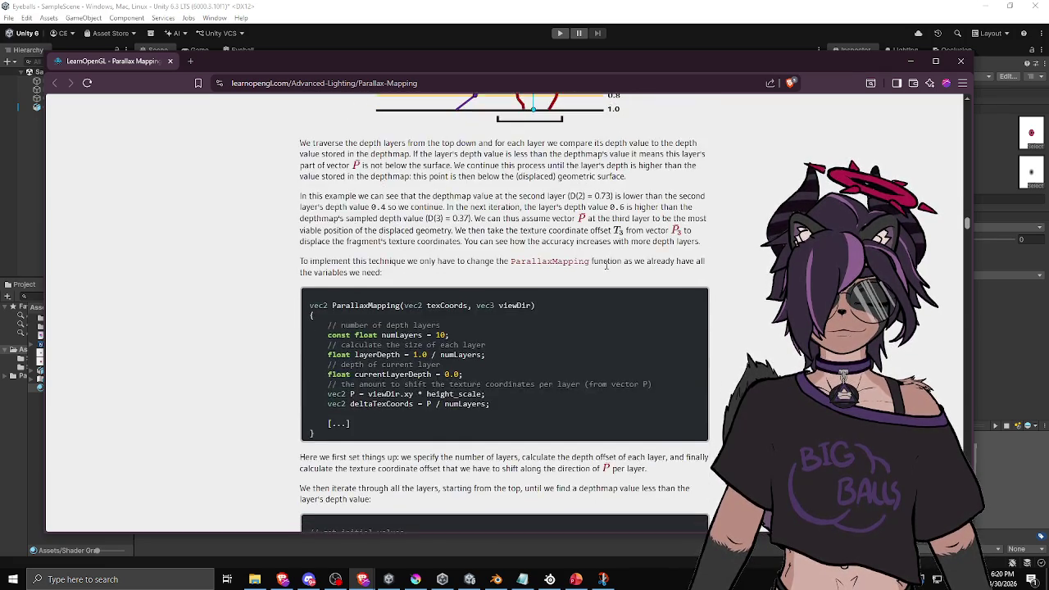
pyautogui.scroll(-3, 605, 268)
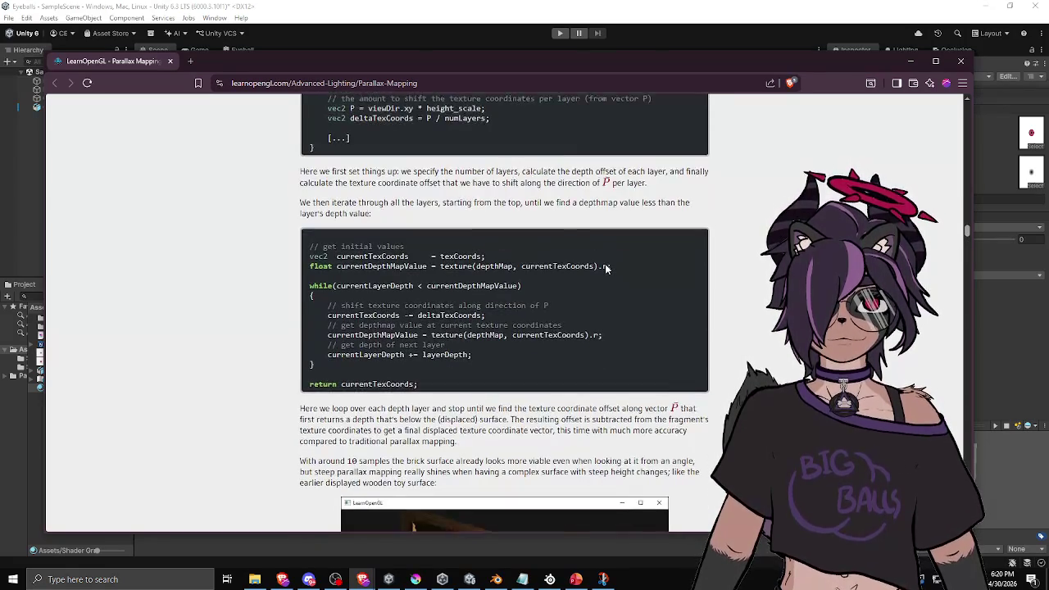
pyautogui.scroll(-2, 606, 268)
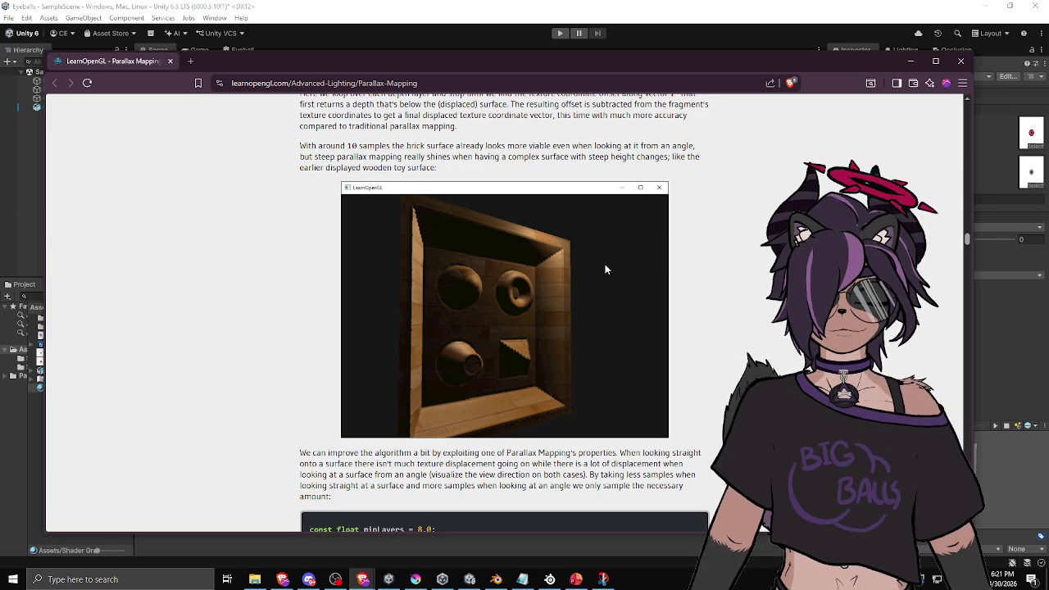
pyautogui.scroll(-3, 605, 263)
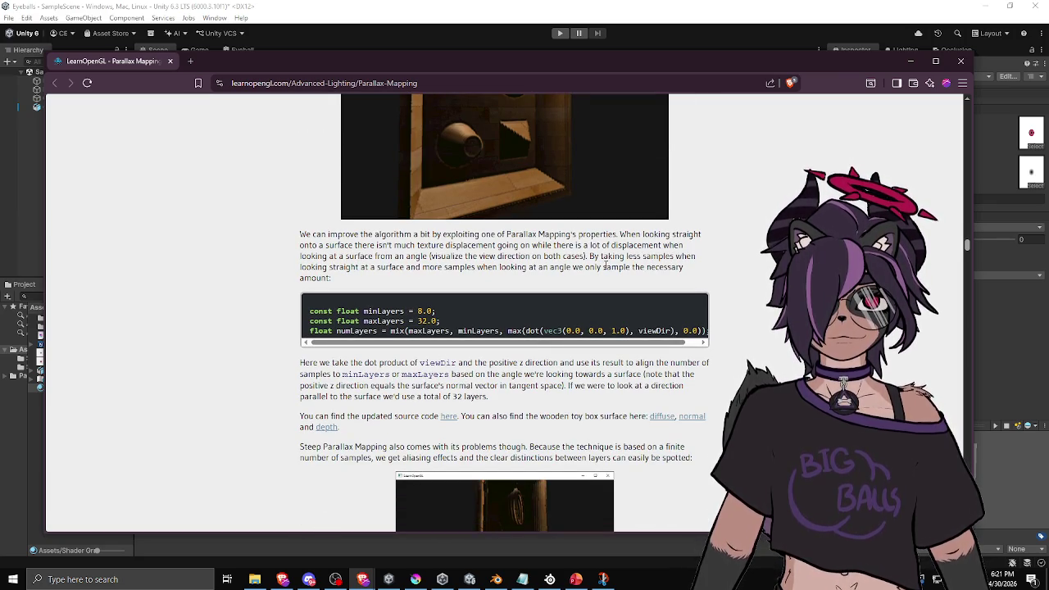
pyautogui.scroll(-2, 606, 266)
pyautogui.scroll(-3, 606, 268)
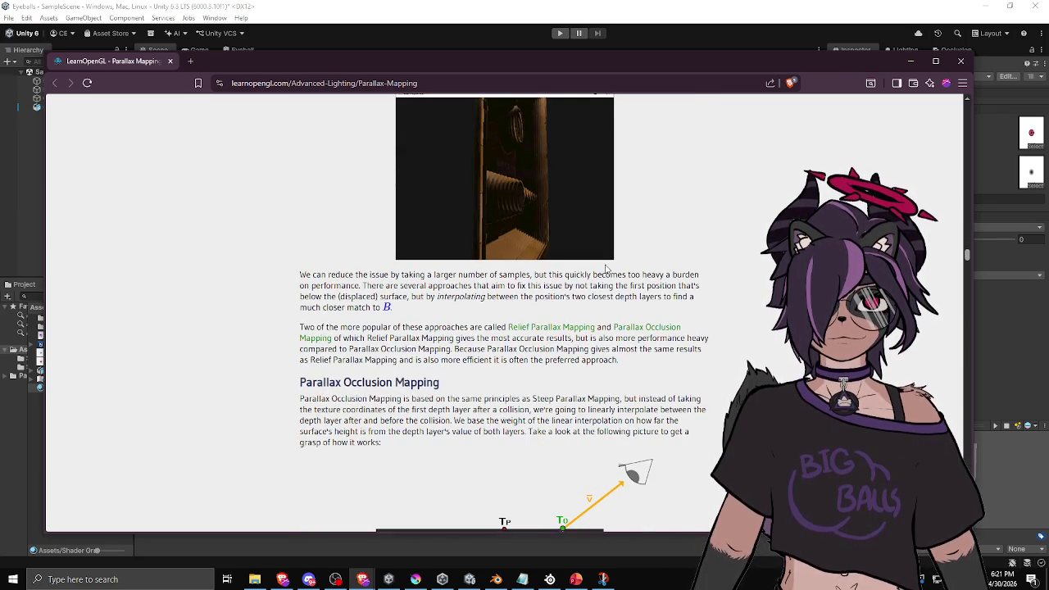
pyautogui.scroll(-2, 605, 268)
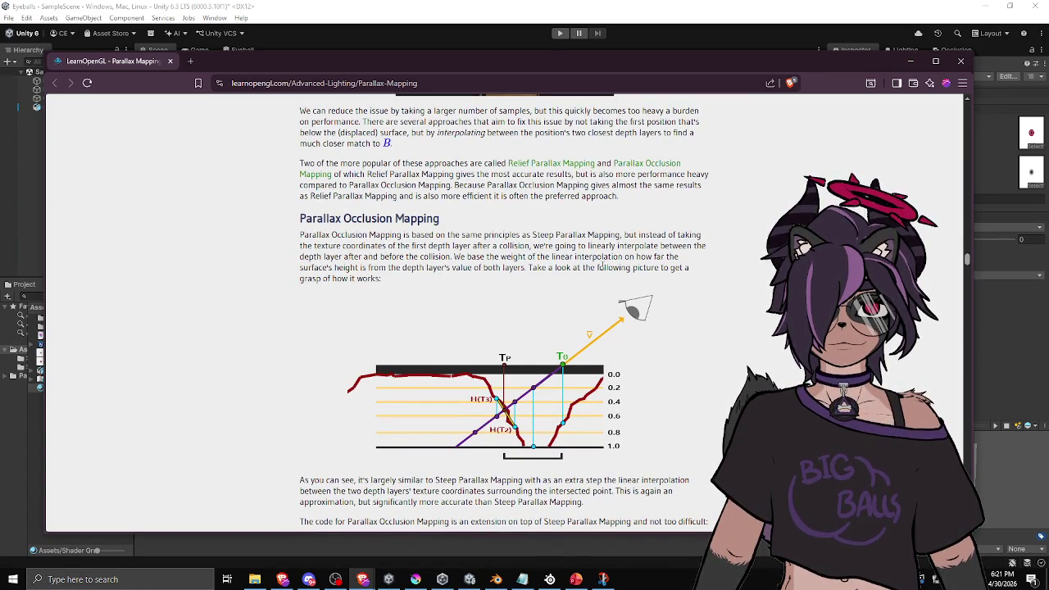
pyautogui.scroll(-2, 601, 266)
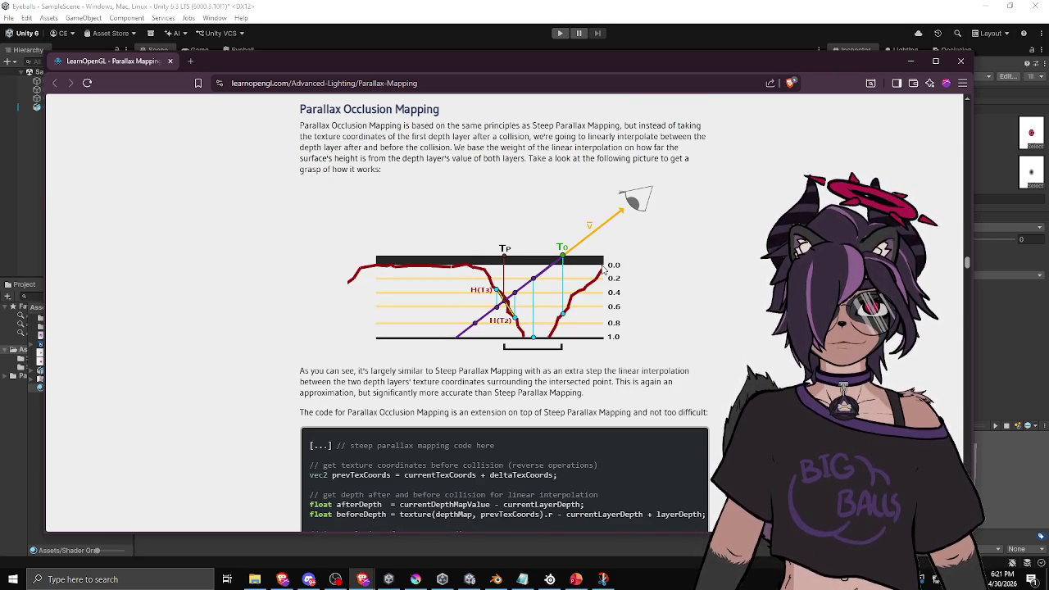
pyautogui.scroll(-1, 602, 270)
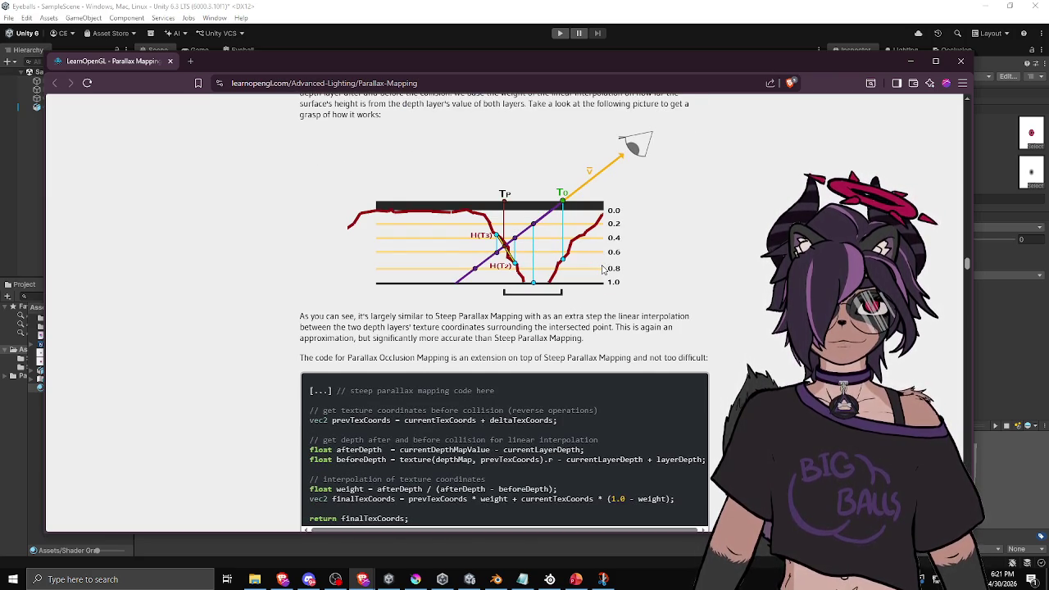
pyautogui.scroll(-5, 602, 268)
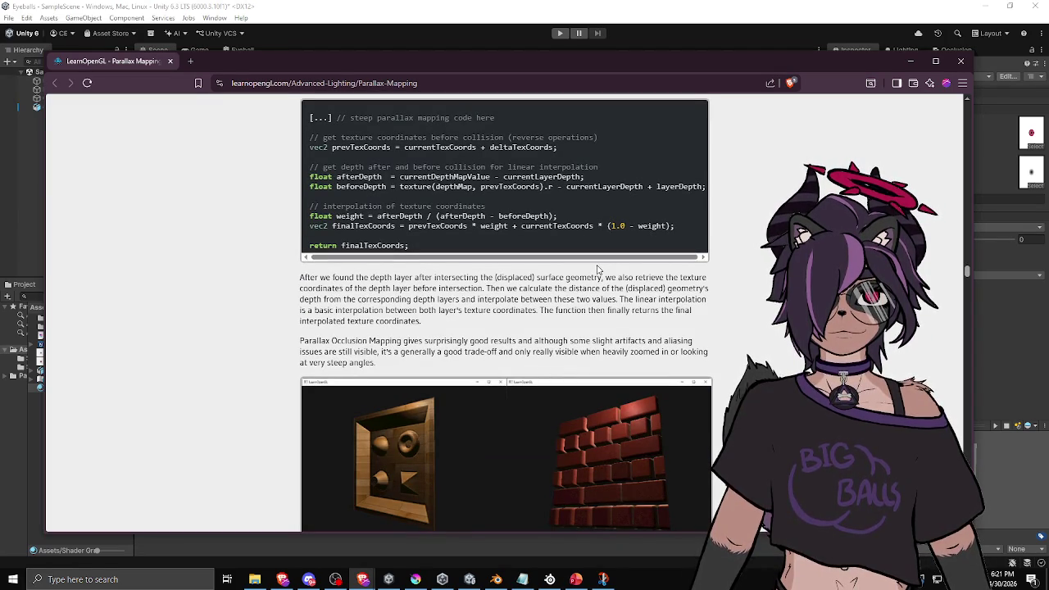
pyautogui.scroll(-6, 597, 268)
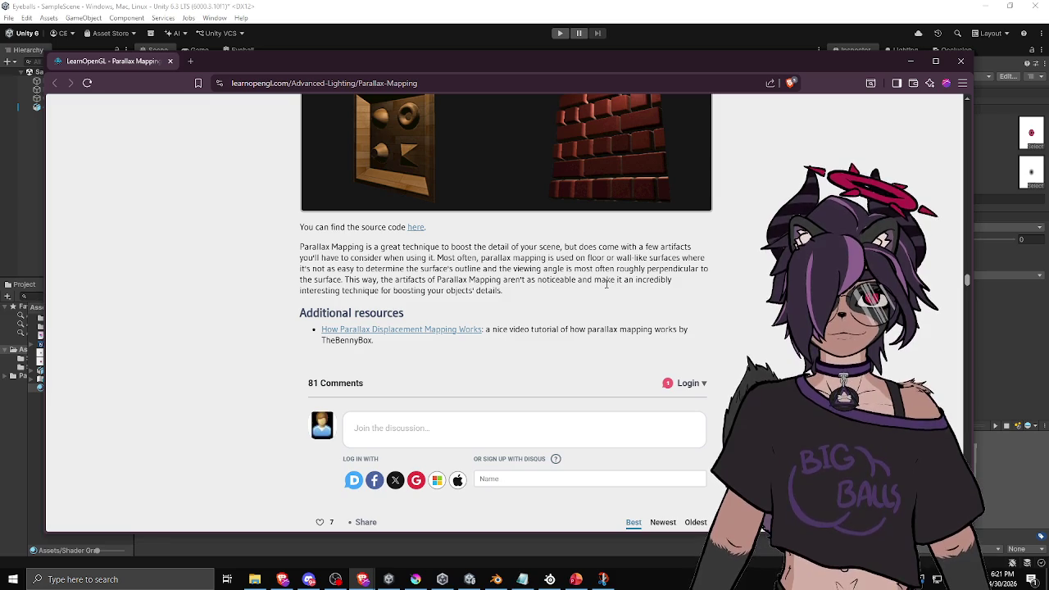
# Step: Scroll back up to the depth-map diagram with points A and B
pyautogui.scroll(20, 606, 282)
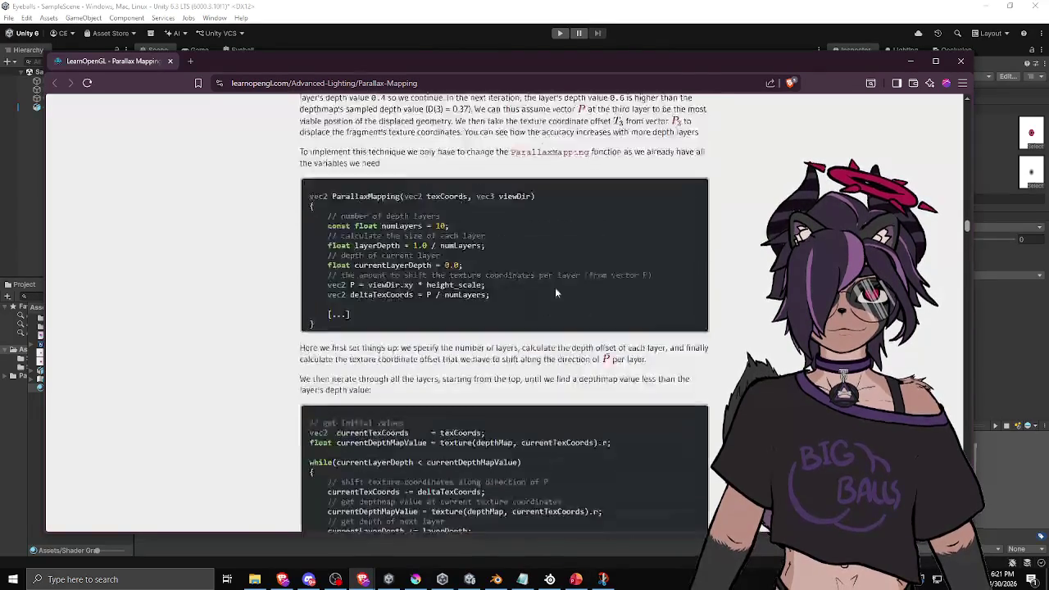
pyautogui.scroll(20, 561, 287)
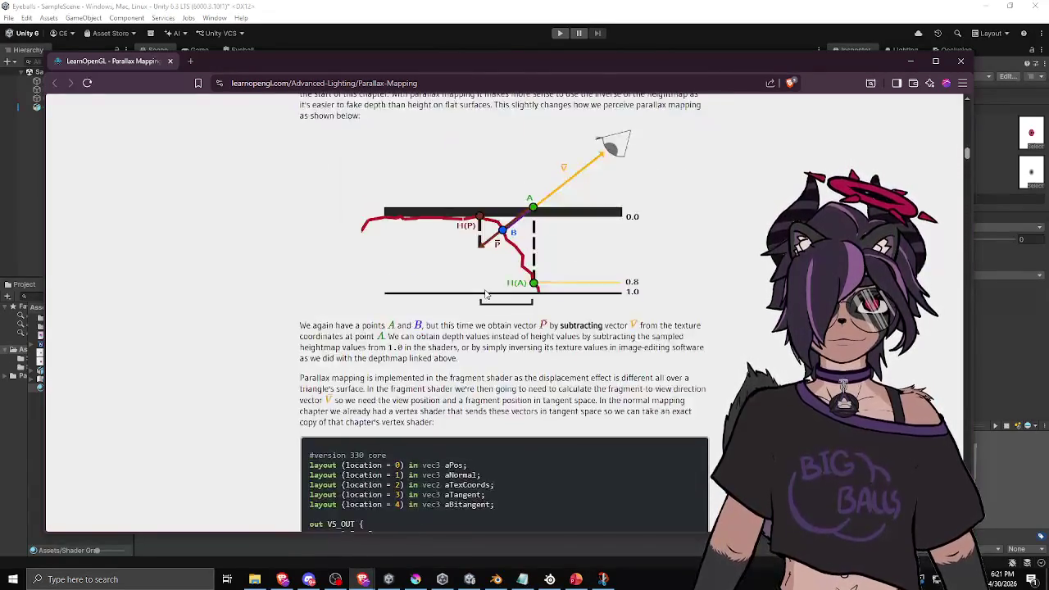
pyautogui.scroll(20, 486, 293)
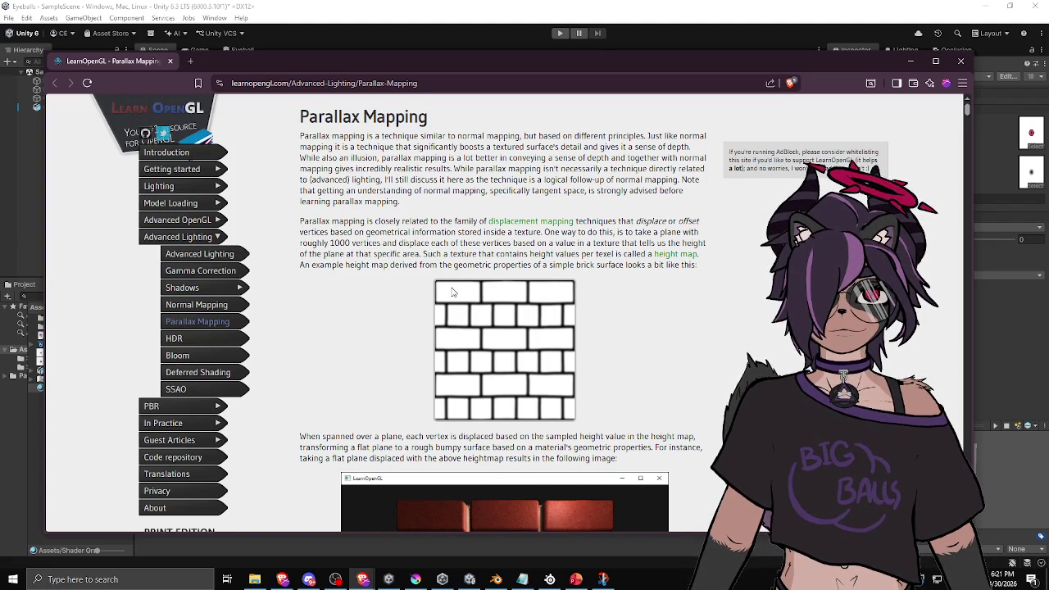
# Step: Scroll past the brick render to the scaled-vector P diagram with H(A), H(P) and the offset
pyautogui.scroll(-10, 410, 220)
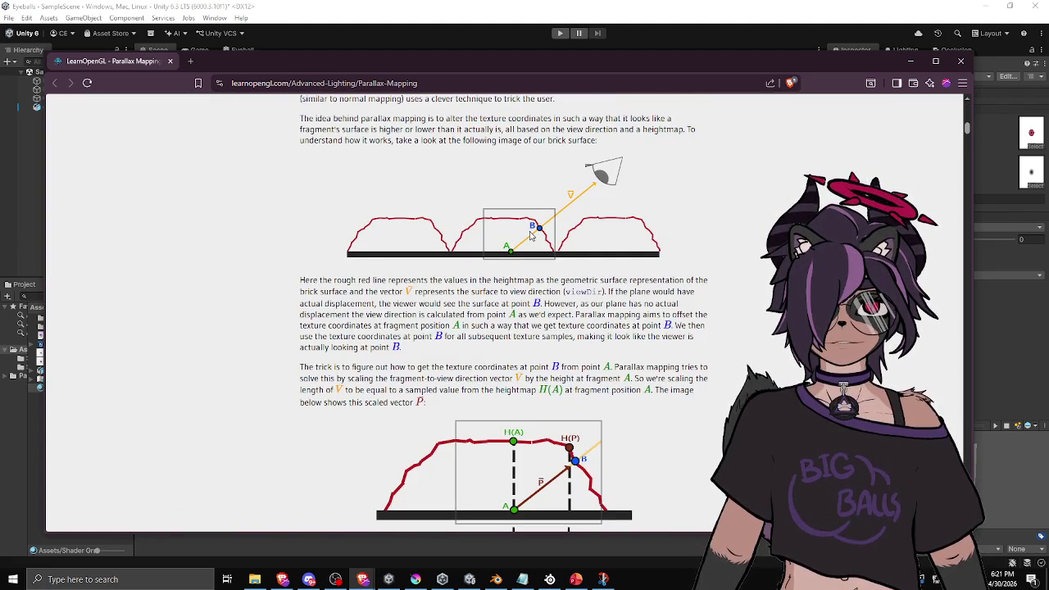
pyautogui.scroll(-1, 519, 251)
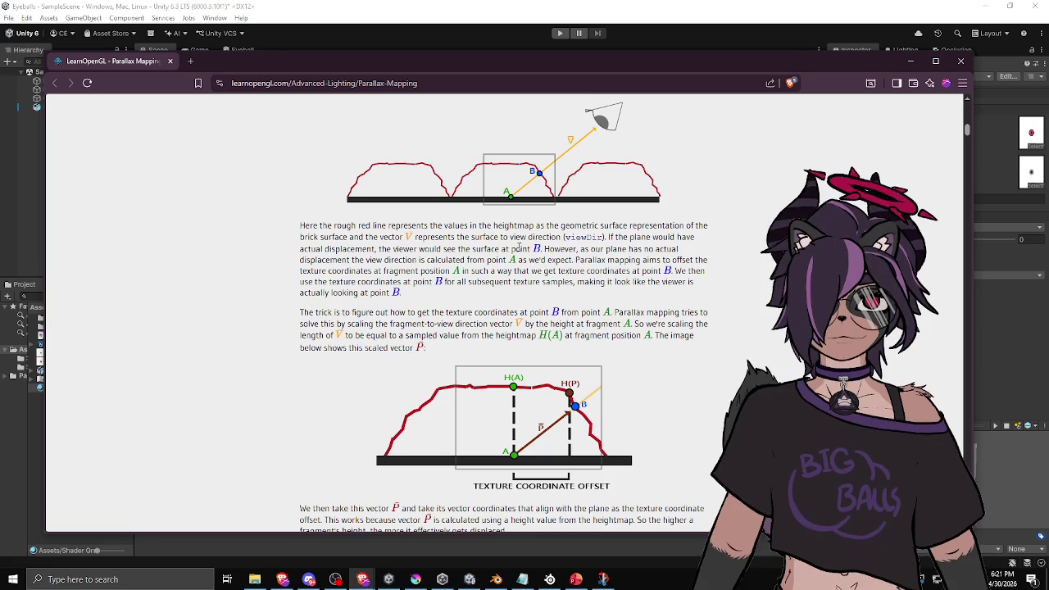
pyautogui.scroll(8, 519, 248)
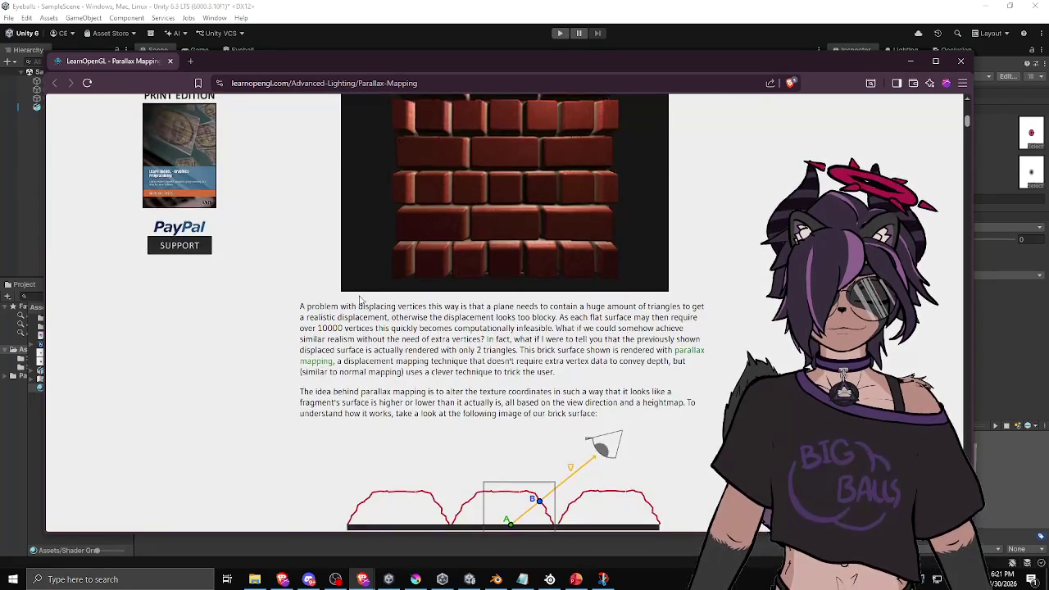
pyautogui.scroll(-5, 525, 284)
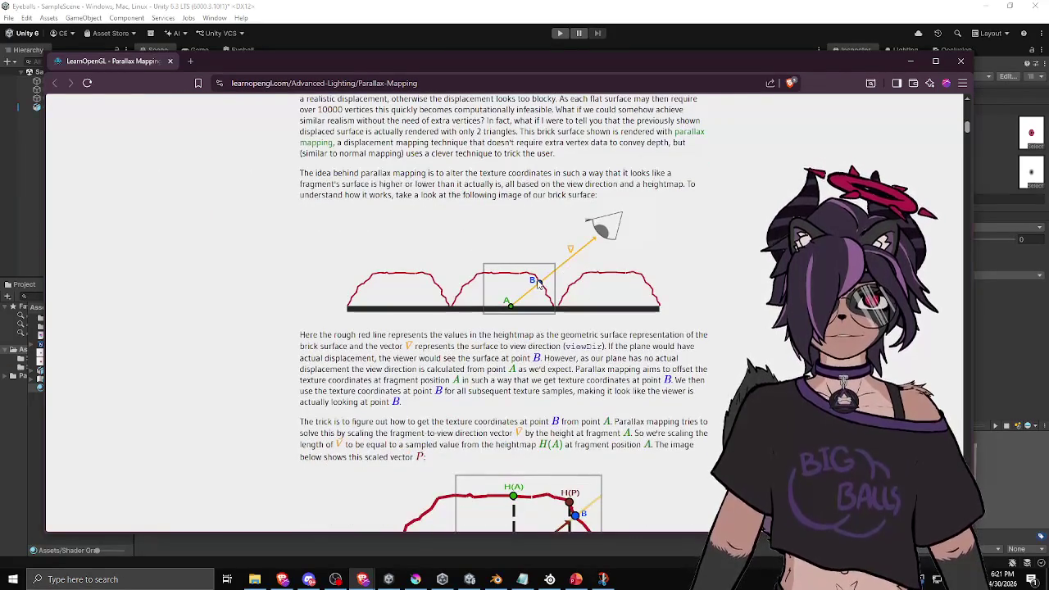
pyautogui.scroll(3, 525, 283)
pyautogui.scroll(5, 525, 284)
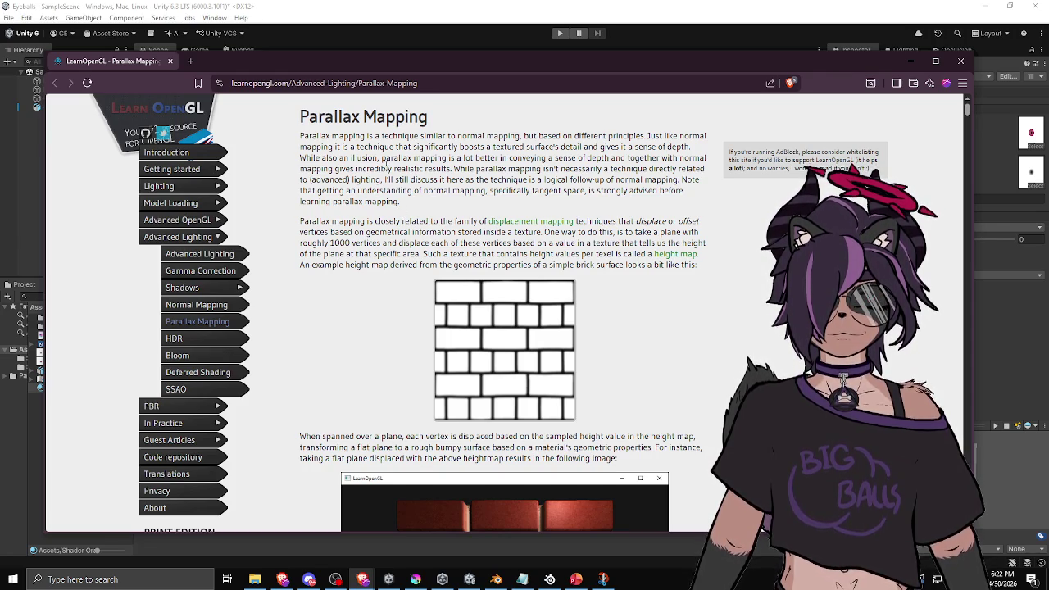
pyautogui.scroll(-10, 385, 164)
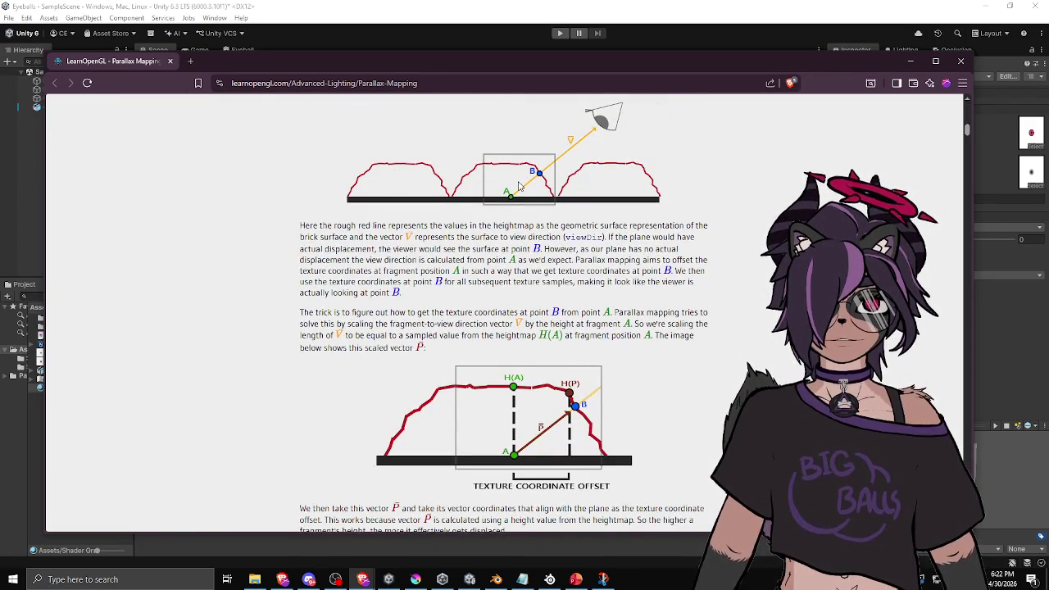
pyautogui.scroll(3, 506, 185)
pyautogui.scroll(7, 508, 187)
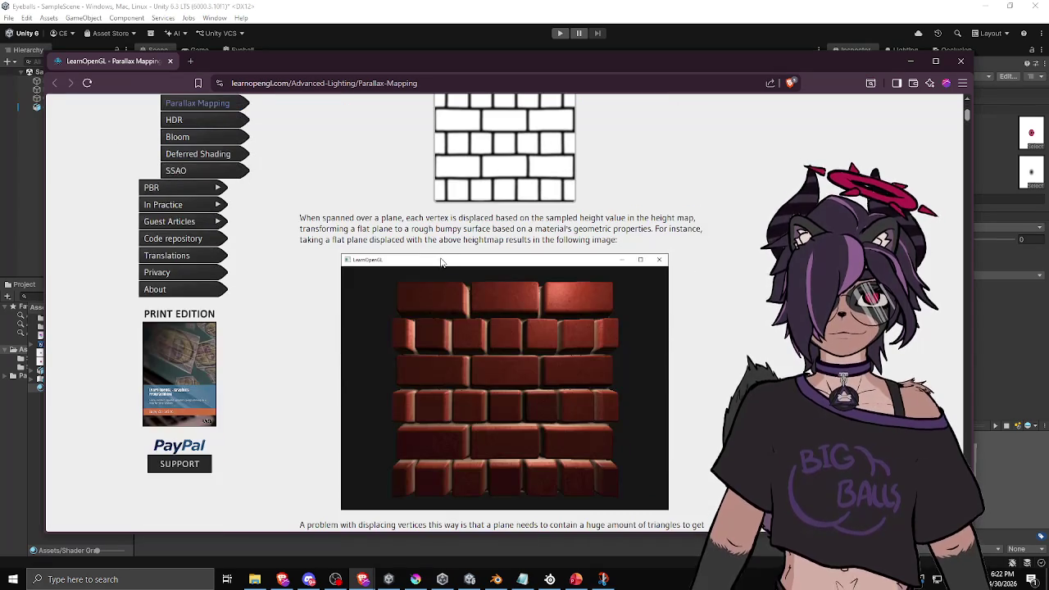
pyautogui.scroll(-4, 439, 262)
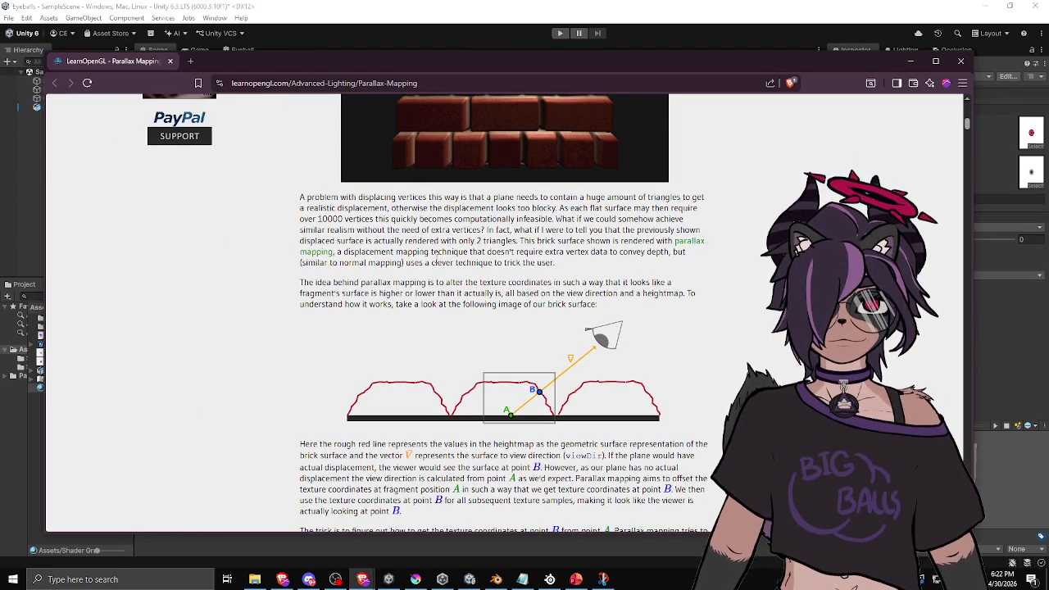
pyautogui.scroll(-2, 437, 259)
pyautogui.scroll(-1, 437, 262)
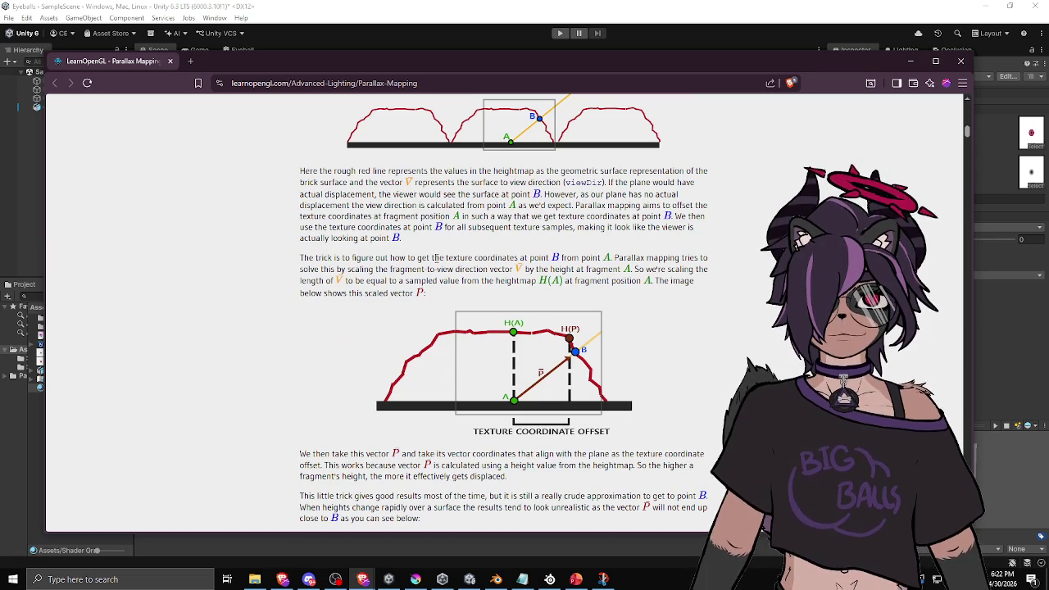
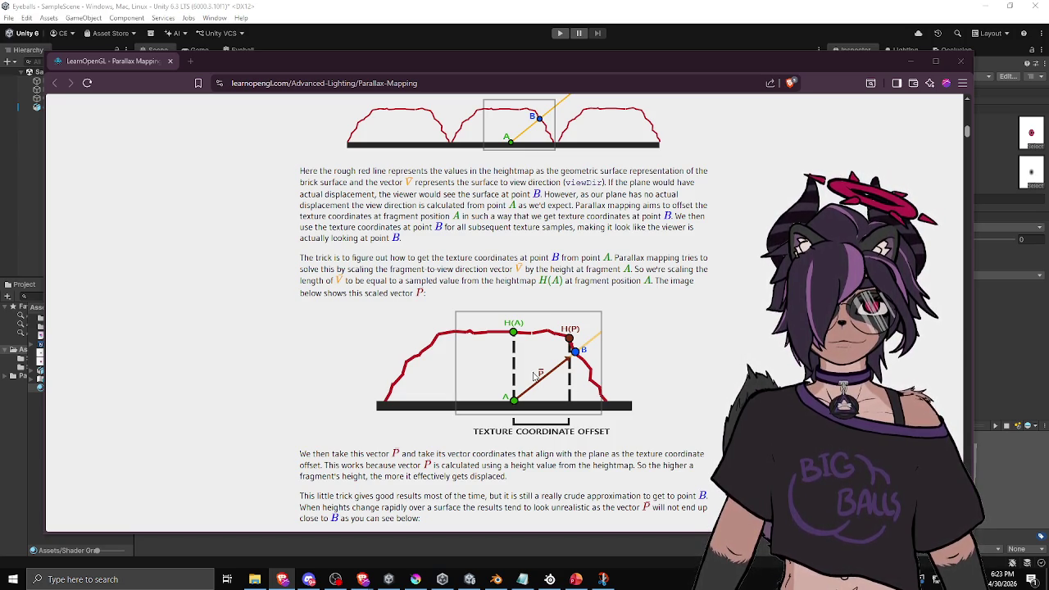
# Step: Scroll the LearnOpenGL Parallax Mapping article past the texture coordinate offset diagram
pyautogui.click(462, 254)
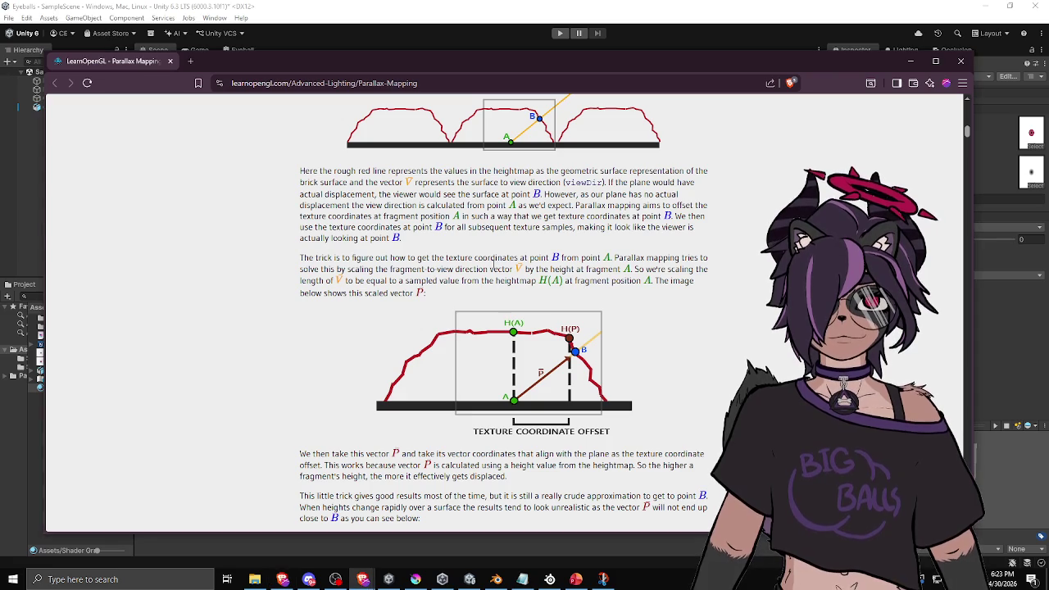
pyautogui.click(1000, 312)
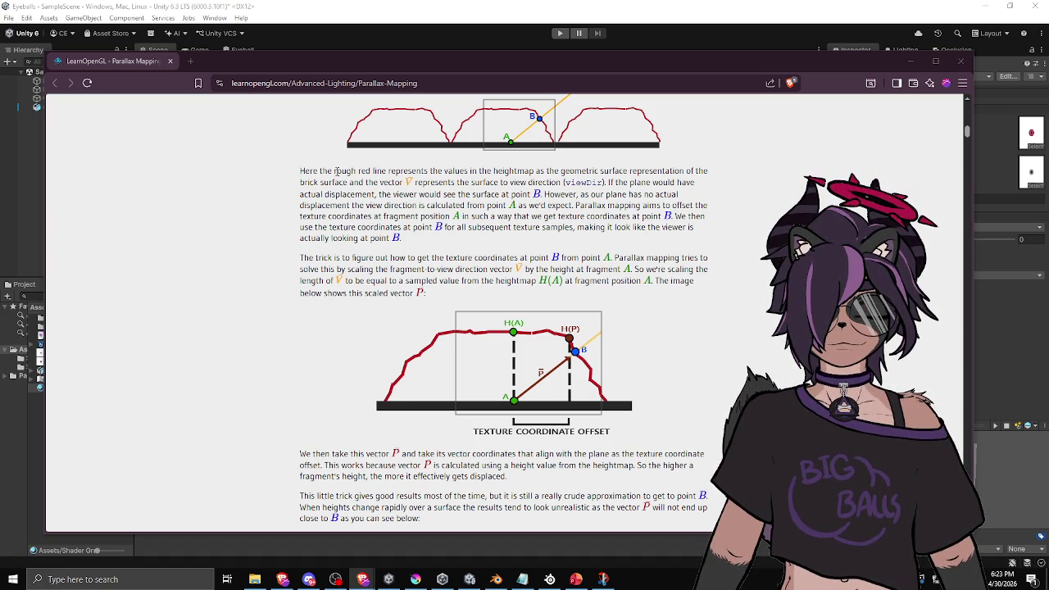
pyautogui.scroll(2, 336, 174)
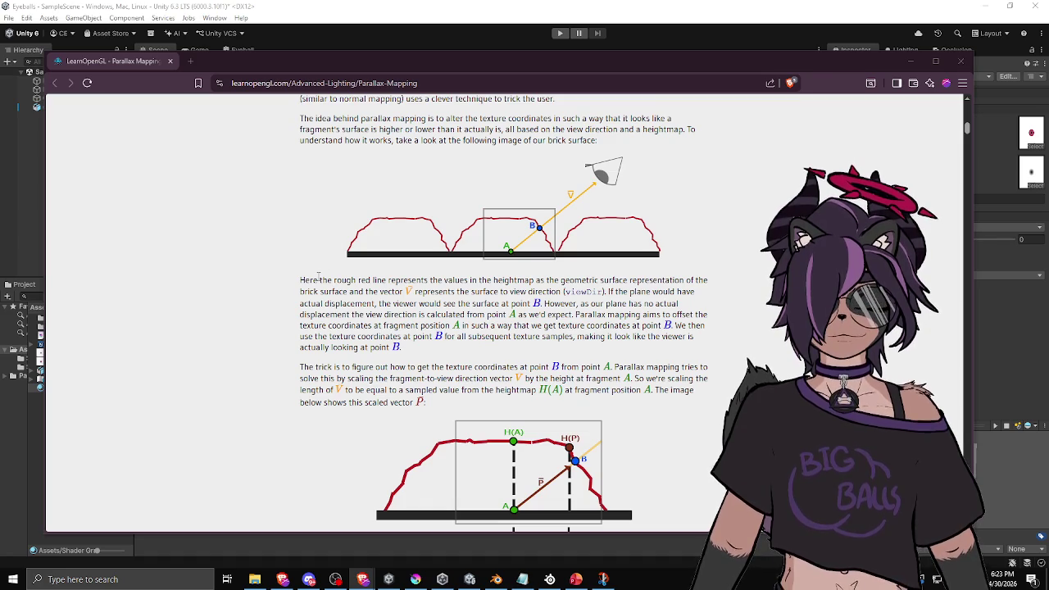
pyautogui.scroll(-3, 318, 277)
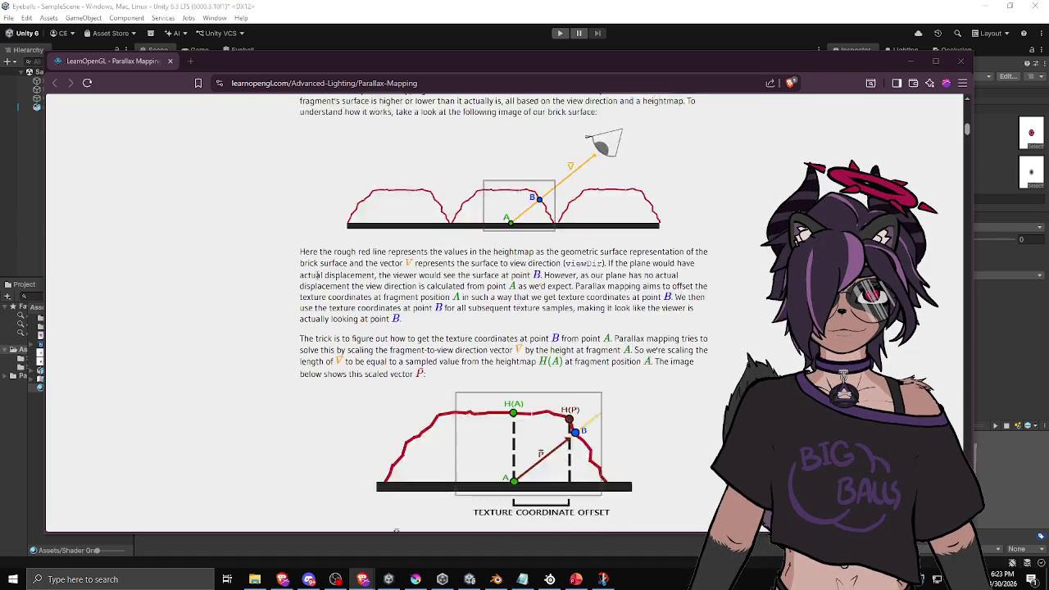
pyautogui.moveTo(352, 204); pyautogui.dragTo(436, 205)
pyautogui.click(385, 214)
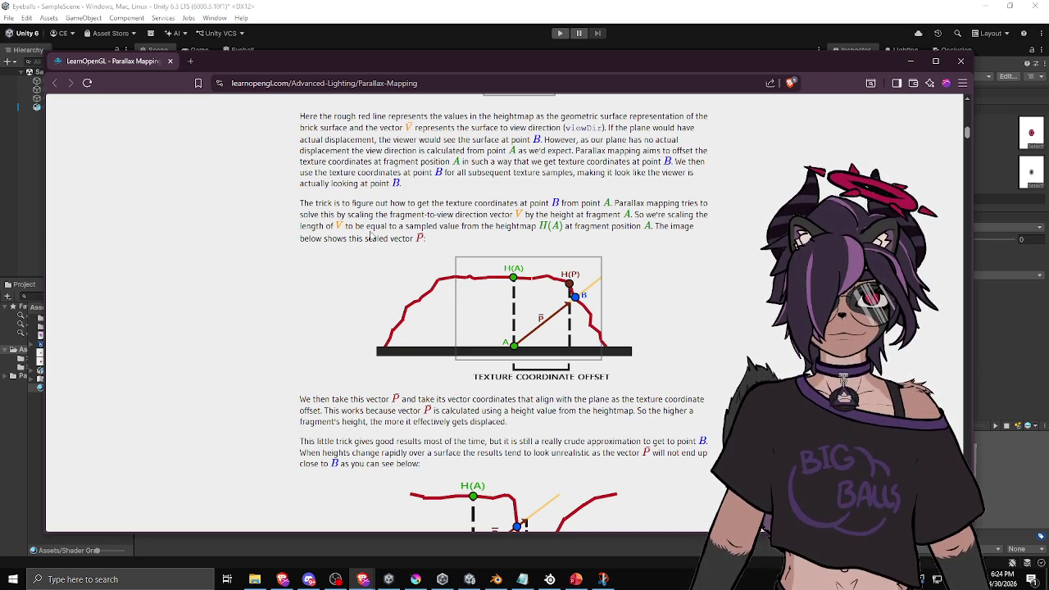
pyautogui.scroll(-2, 376, 198)
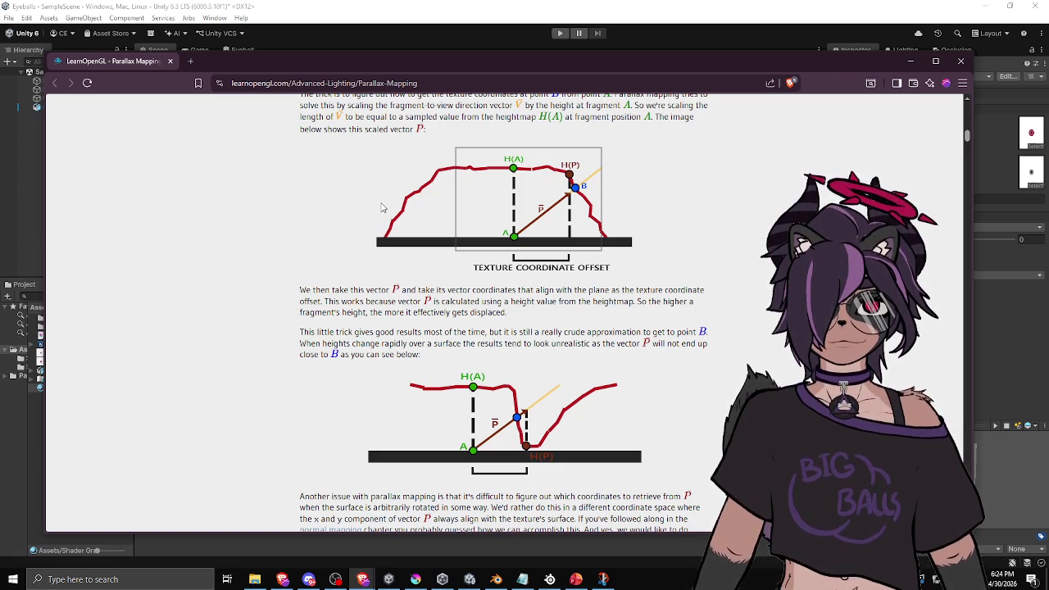
pyautogui.scroll(5, 381, 207)
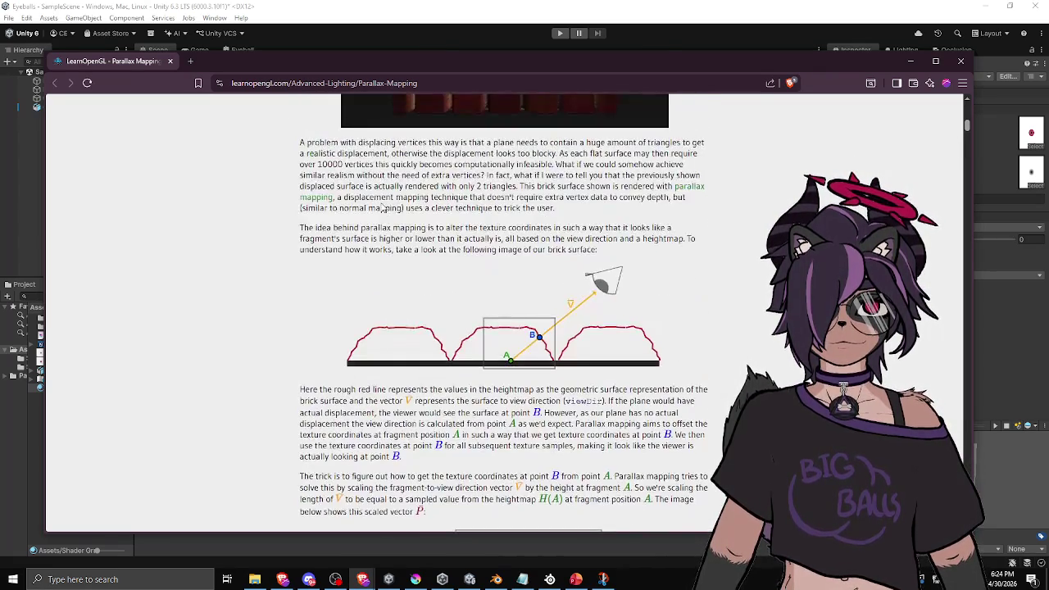
# Step: Revisit the 'rough red line' brick-surface passage, then return to the scaled vector P diagram
pyautogui.scroll(-1, 381, 207)
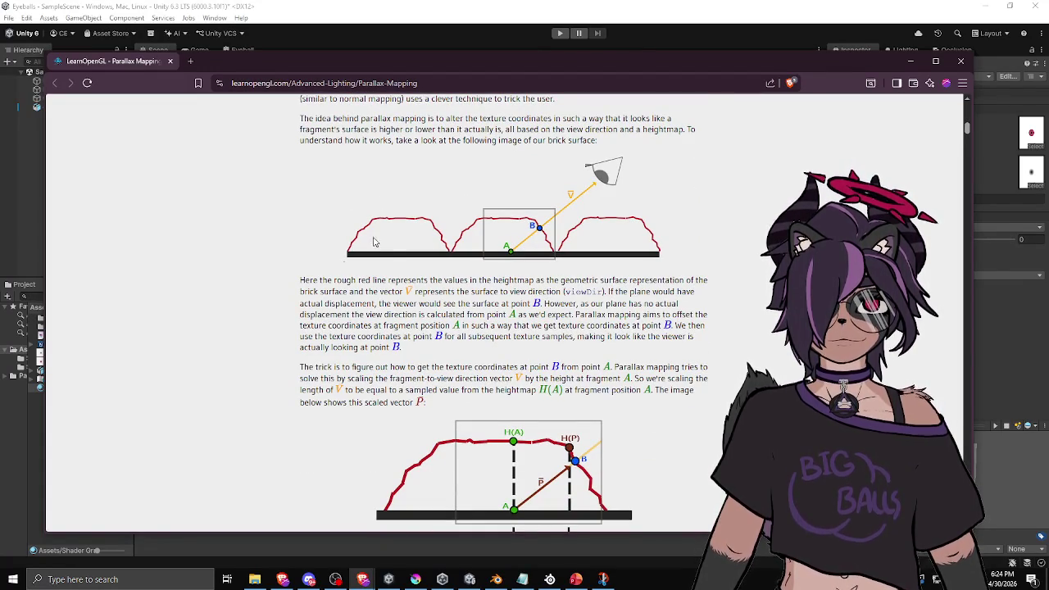
pyautogui.moveTo(333, 280); pyautogui.dragTo(383, 281)
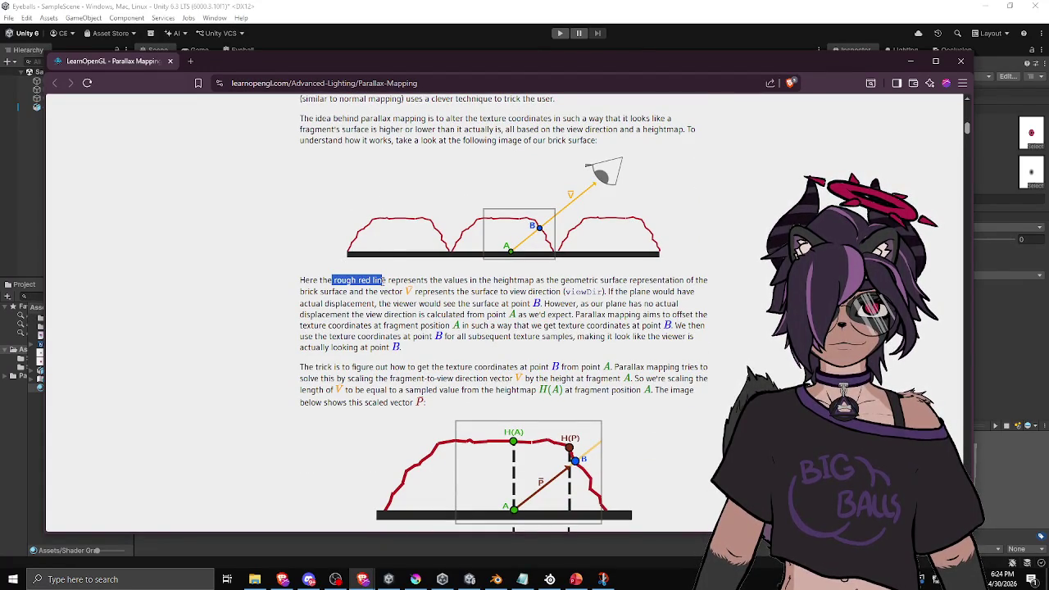
pyautogui.click(383, 281)
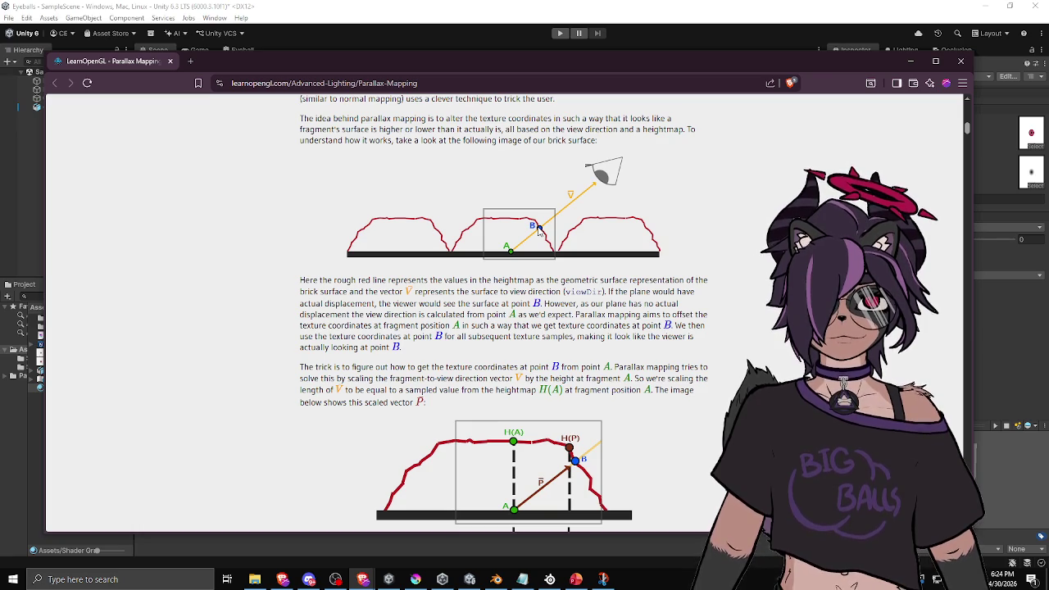
pyautogui.scroll(-2, 538, 230)
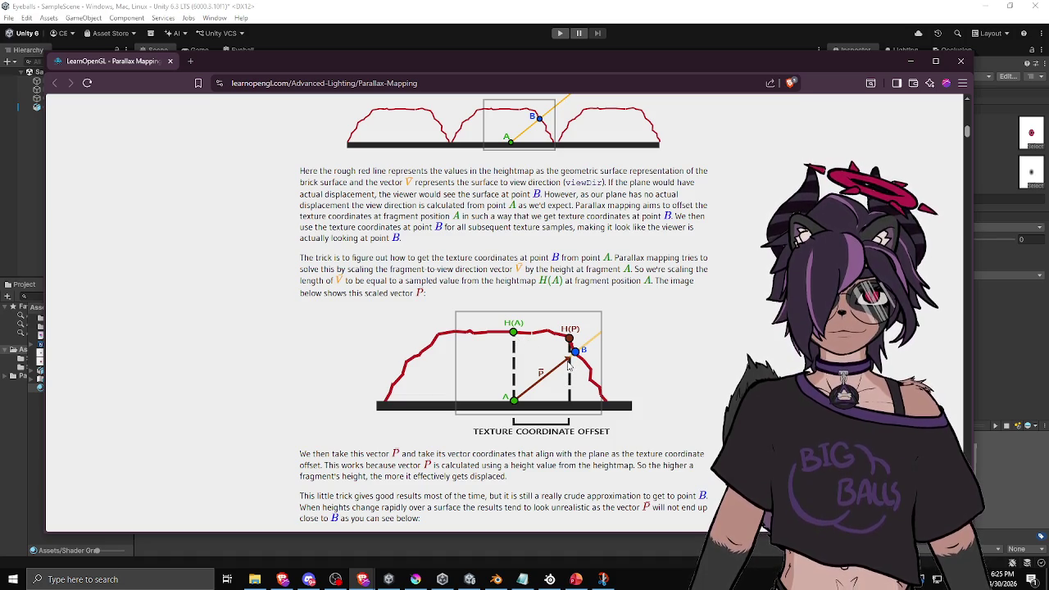
# Step: Scroll down to the steep-surface diagram where vector P misses point B
pyautogui.scroll(-1, 567, 365)
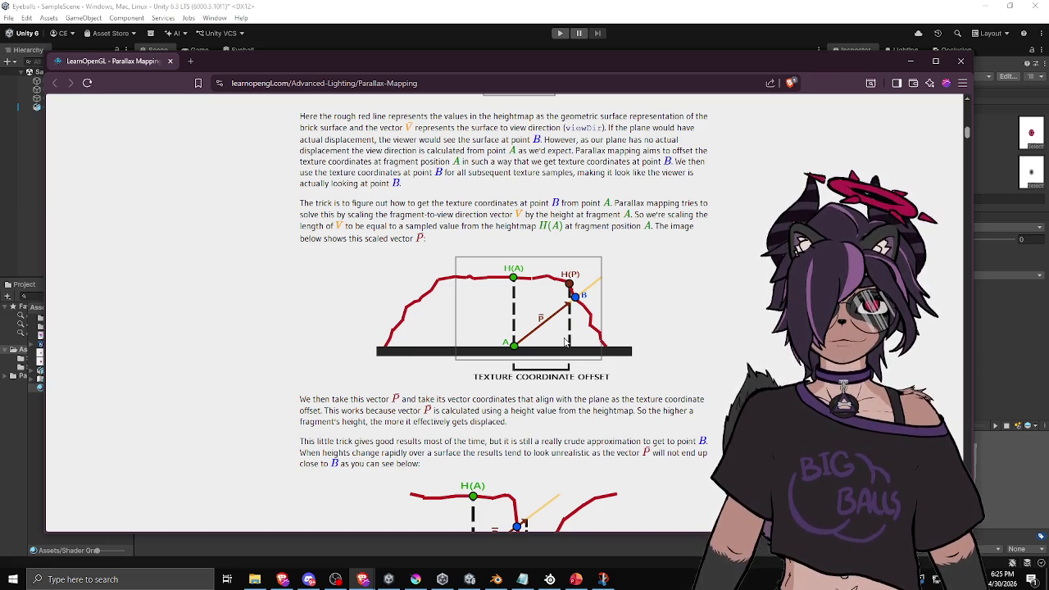
pyautogui.scroll(-2, 565, 340)
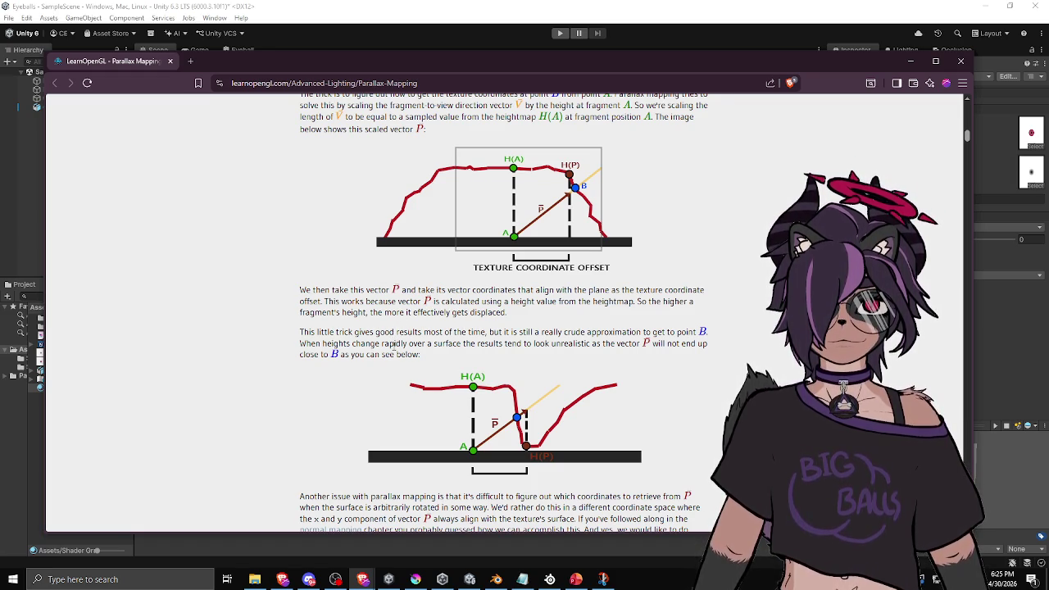
# Step: Scroll to the inverted depth-map diagram subtracting vector P and the vertex shader code
pyautogui.scroll(-3, 394, 347)
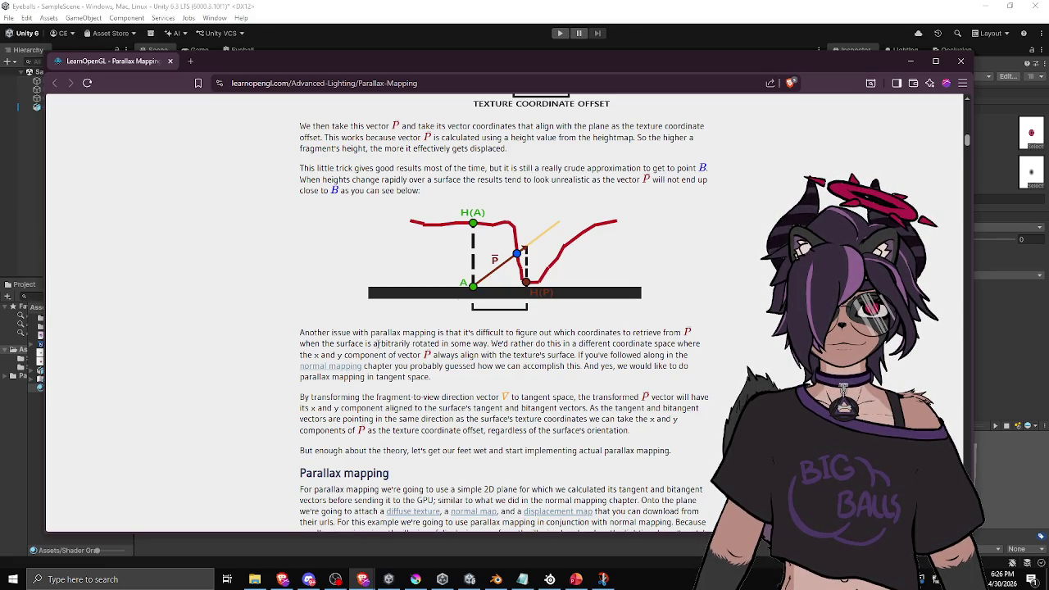
pyautogui.scroll(-1, 376, 344)
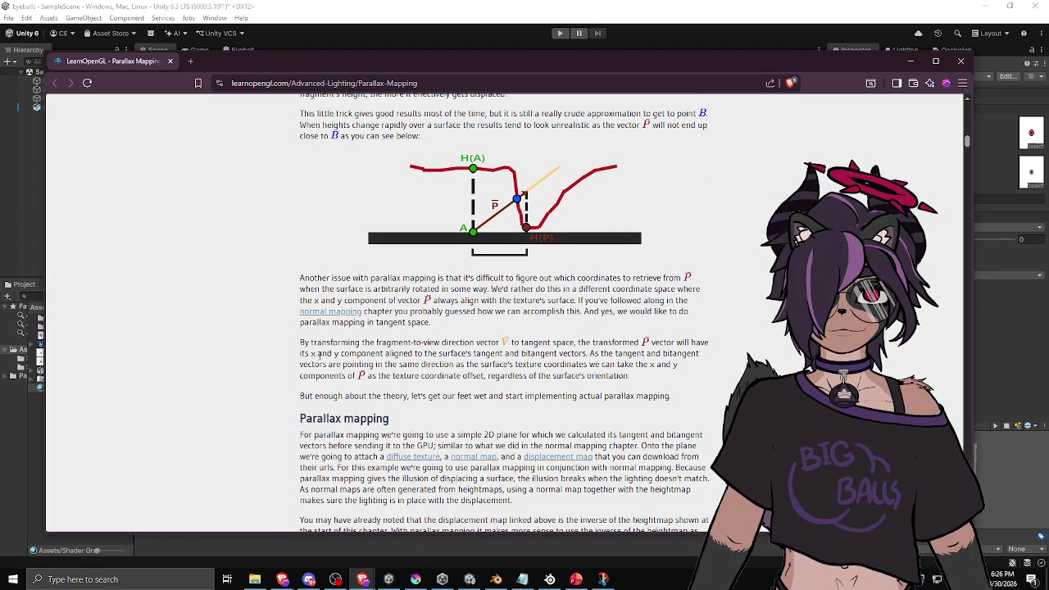
pyautogui.scroll(-5, 319, 355)
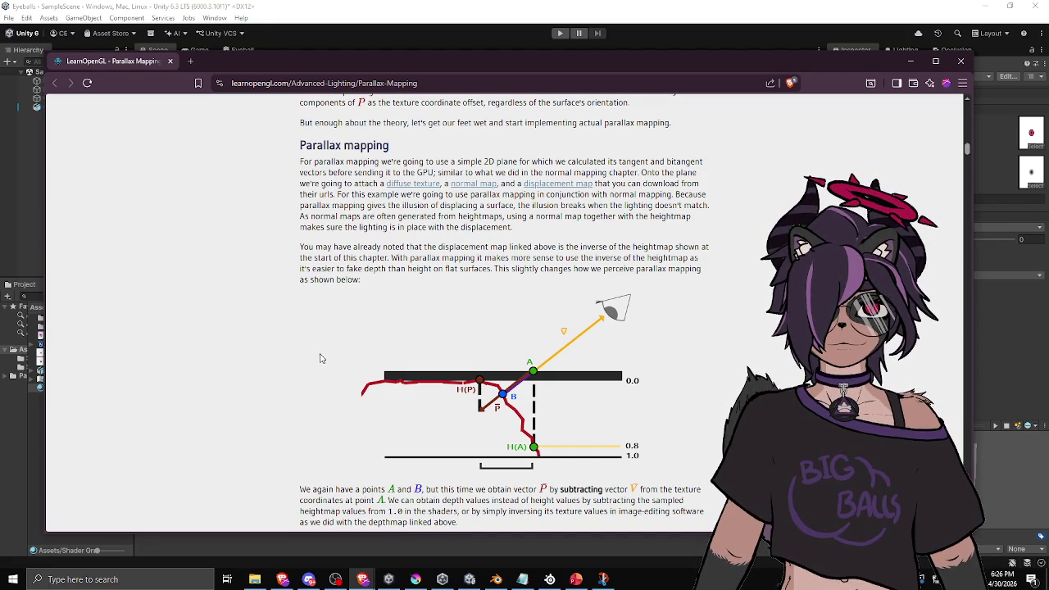
pyautogui.scroll(-1, 321, 358)
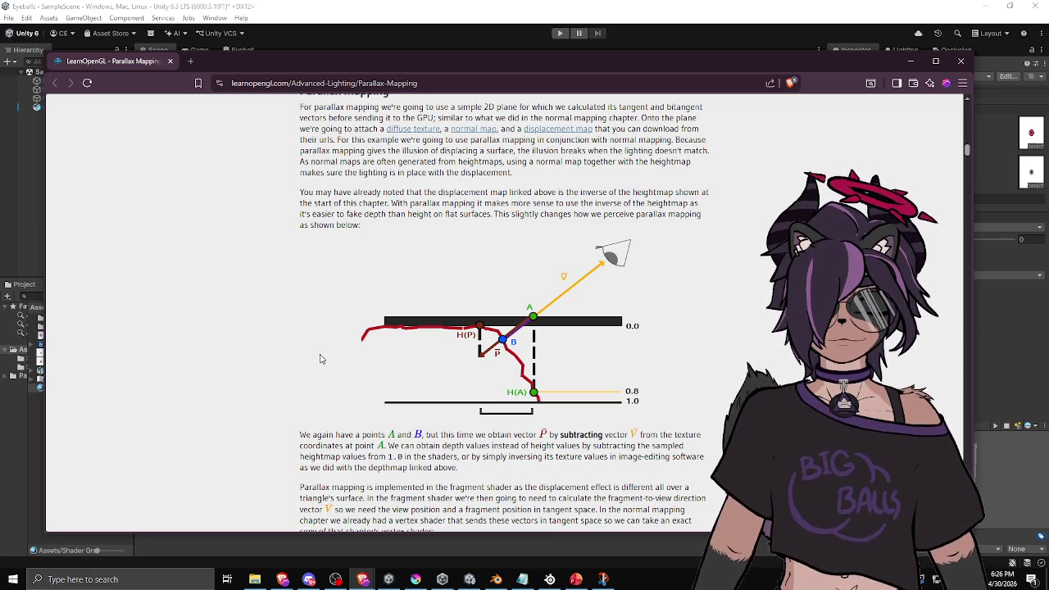
pyautogui.scroll(-1, 320, 359)
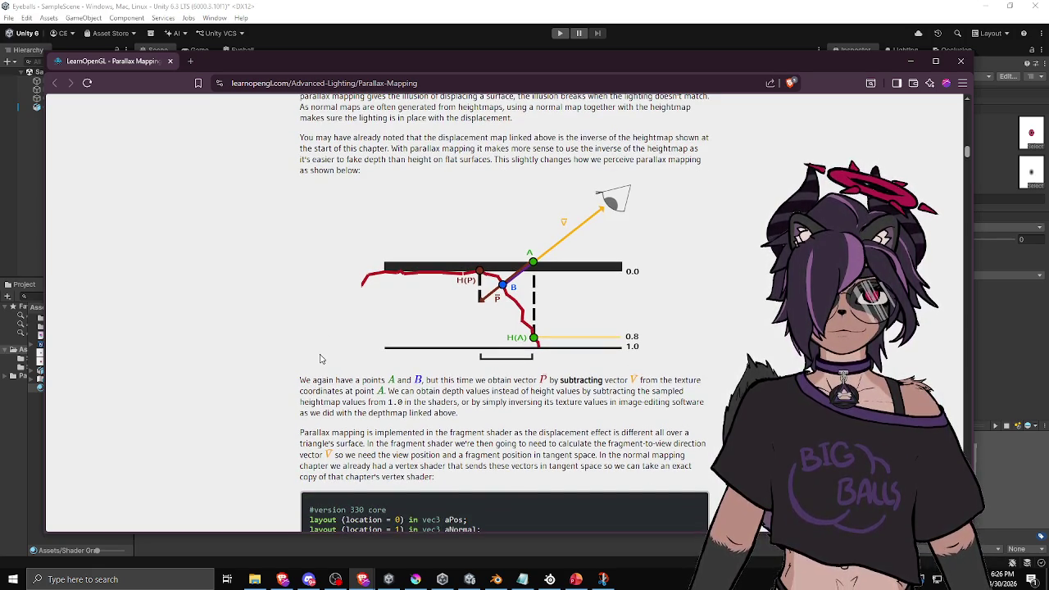
pyautogui.scroll(-2, 321, 359)
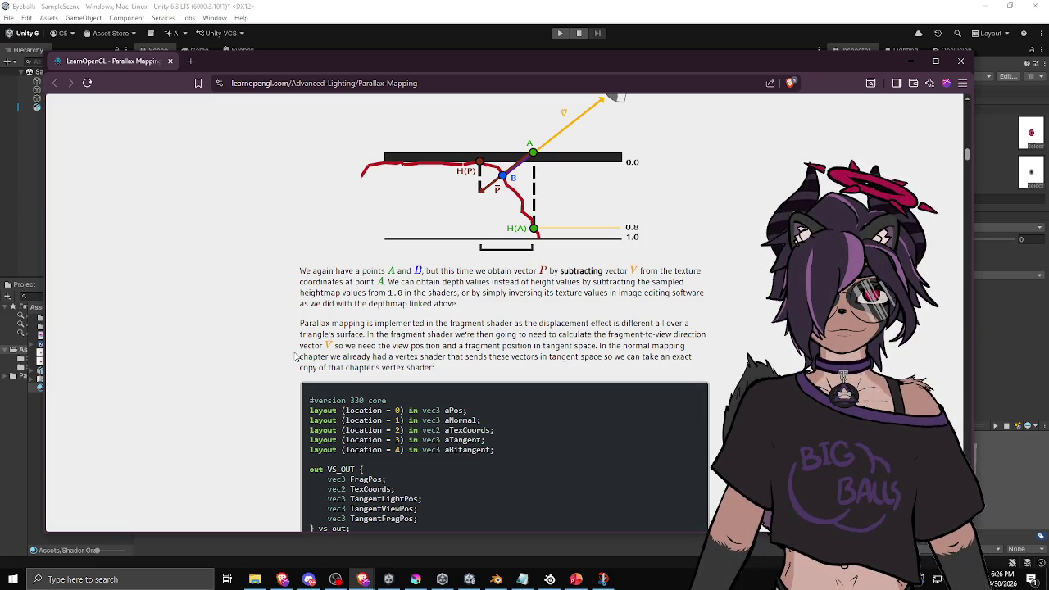
# Step: Scroll to the ParallaxMapping function and its explanation of dividing viewDir.xy by viewDir.z
pyautogui.scroll(-10, 295, 356)
pyautogui.scroll(-5, 290, 357)
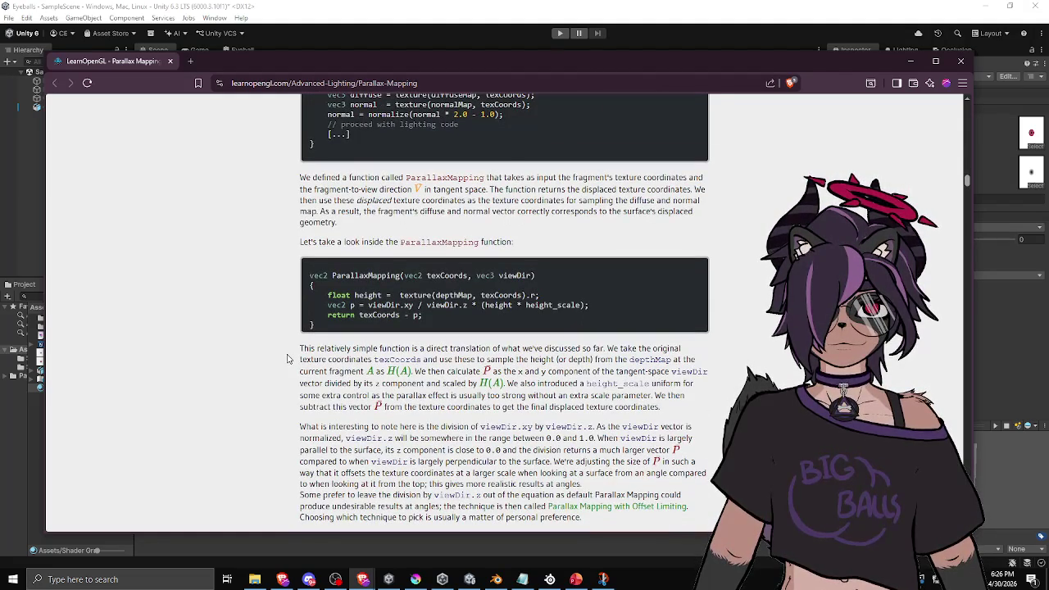
pyautogui.scroll(5, 287, 358)
pyautogui.scroll(-2, 285, 360)
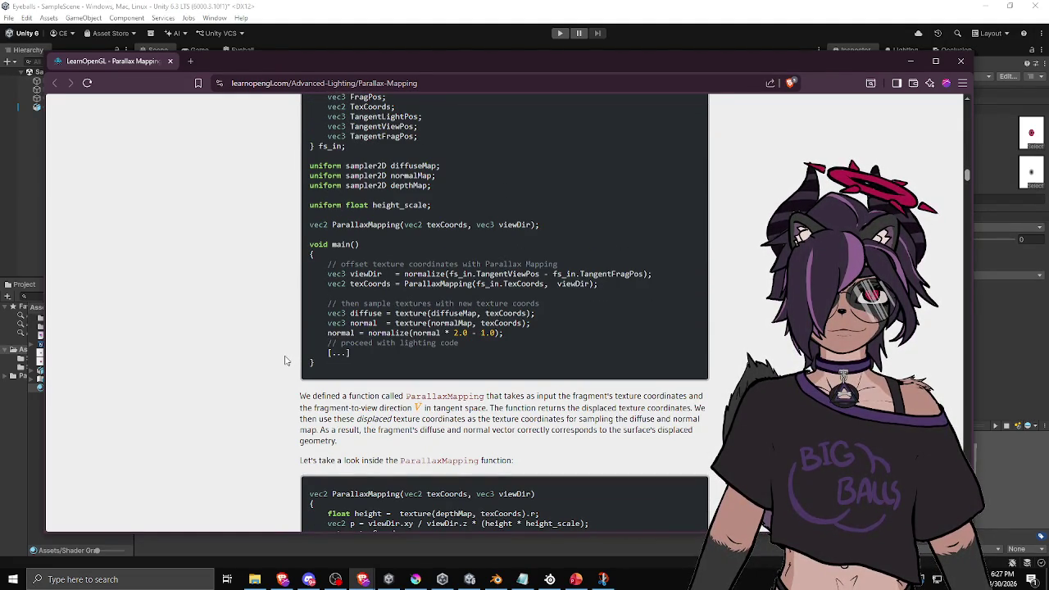
pyautogui.scroll(-2, 285, 361)
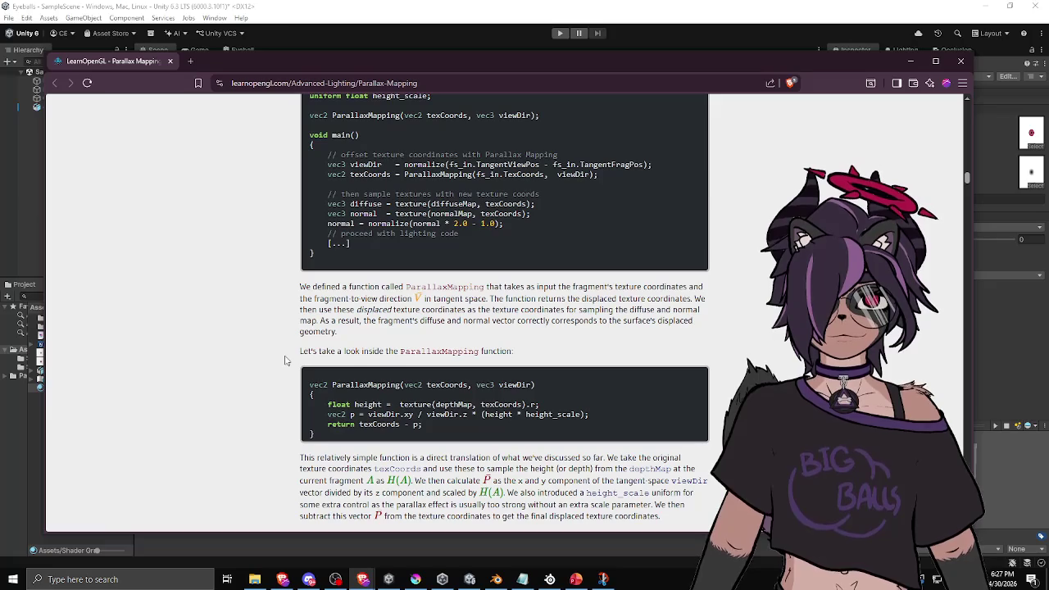
pyautogui.scroll(-2, 285, 361)
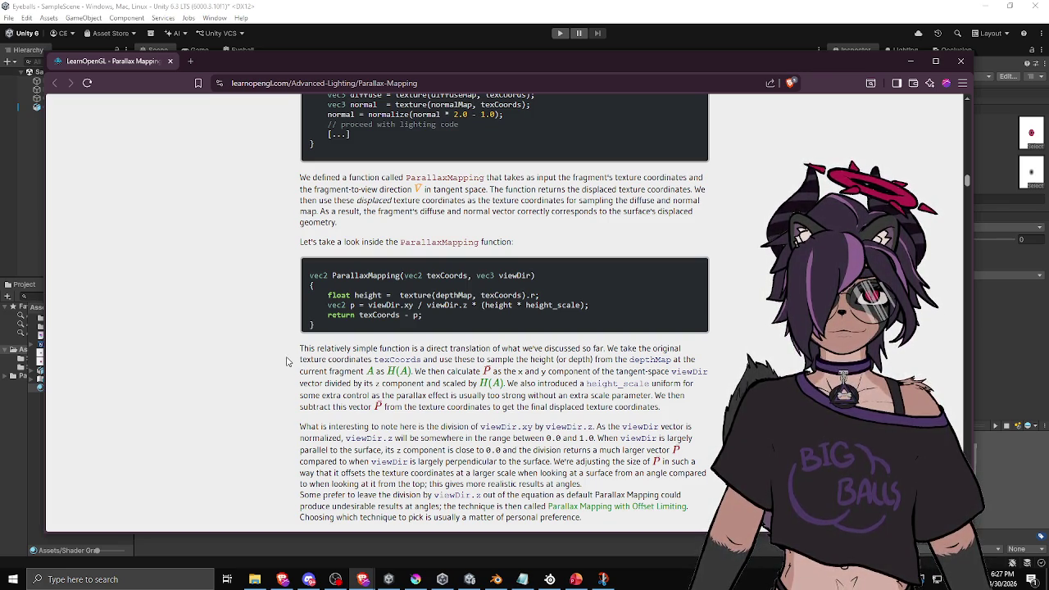
pyautogui.scroll(-1, 287, 362)
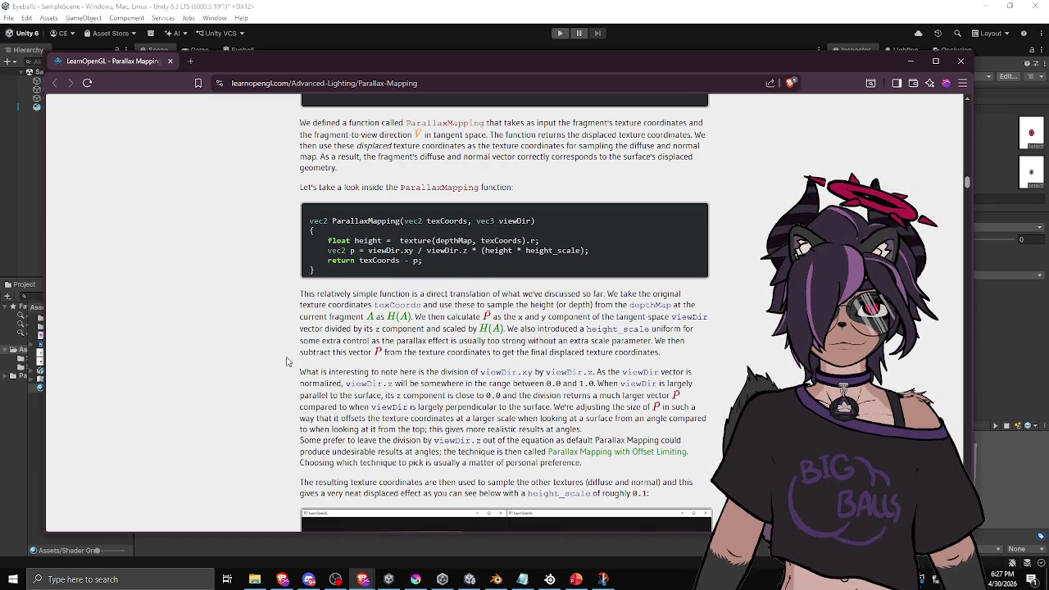
pyautogui.scroll(-1, 287, 362)
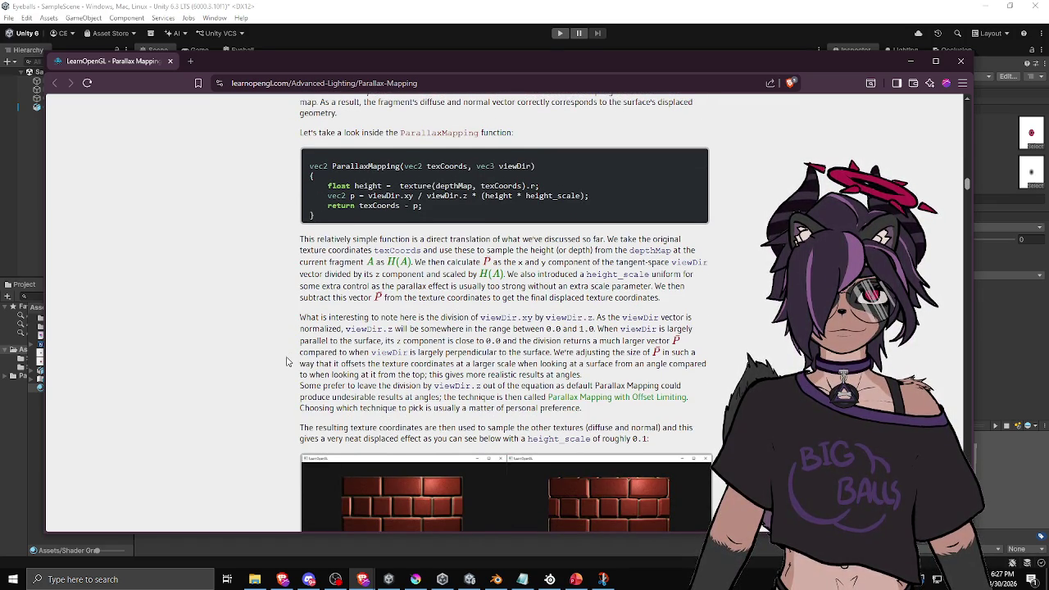
pyautogui.scroll(-1, 286, 362)
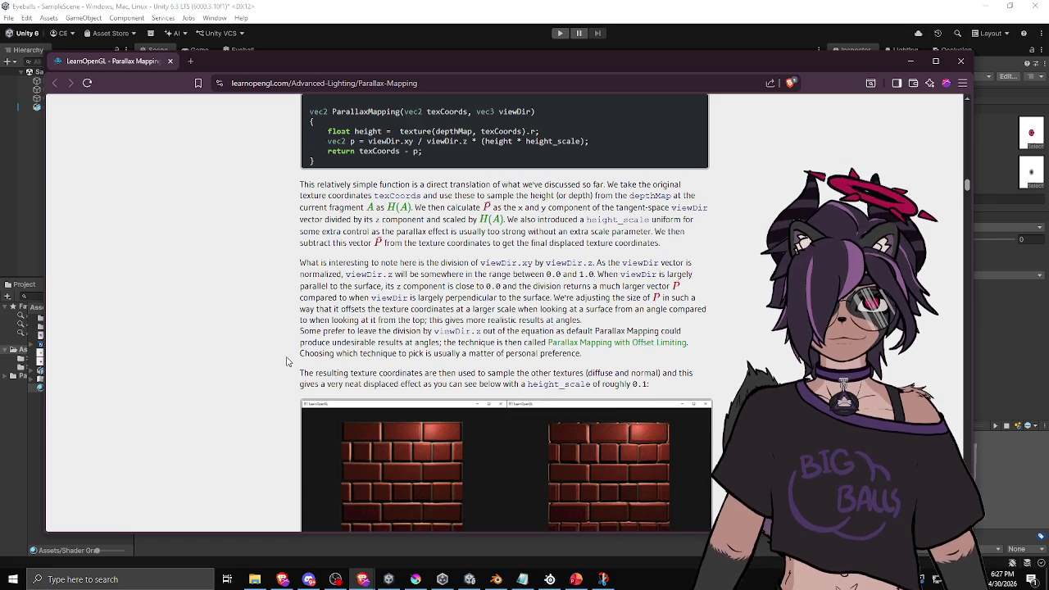
pyautogui.scroll(-2, 286, 362)
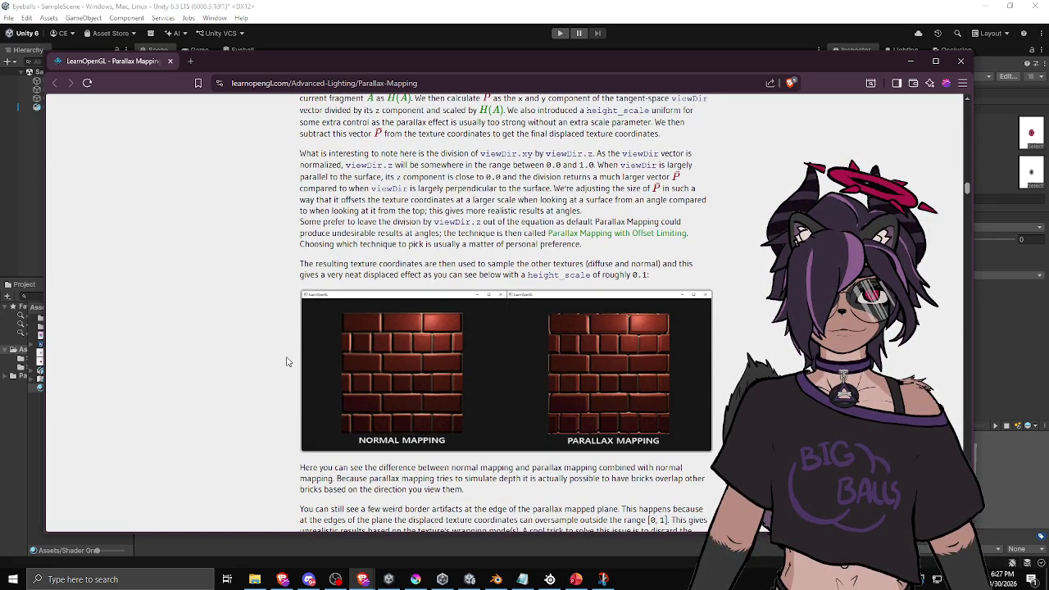
pyautogui.scroll(-1, 287, 361)
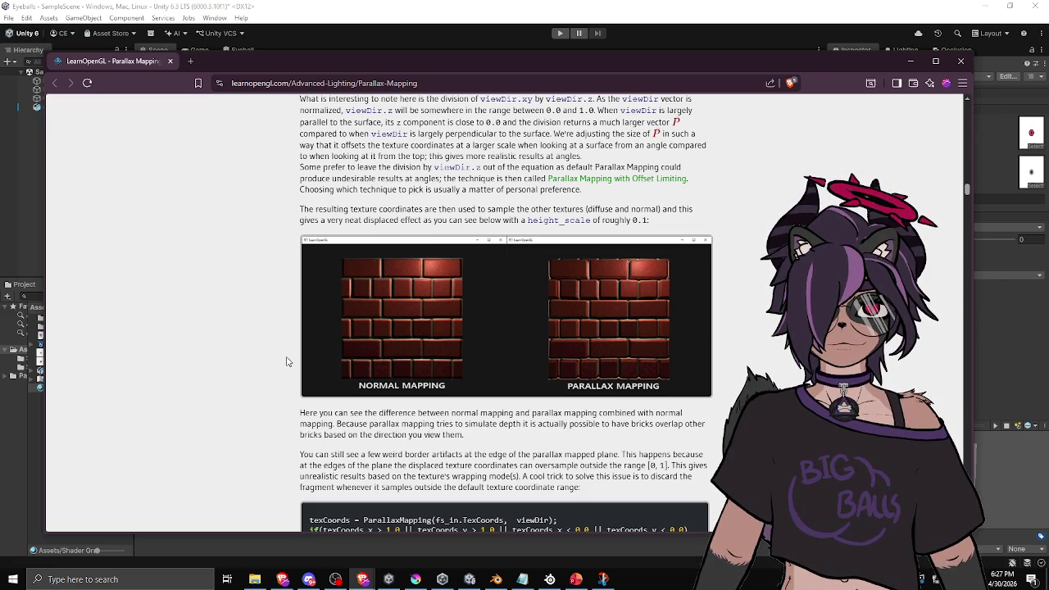
pyautogui.scroll(-2, 287, 361)
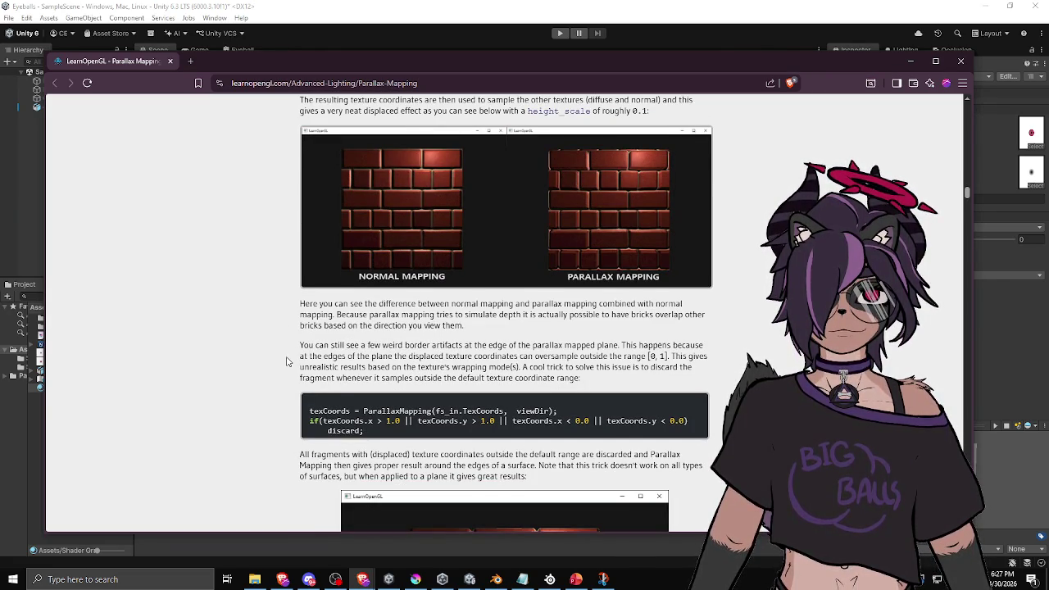
pyautogui.scroll(-1, 286, 362)
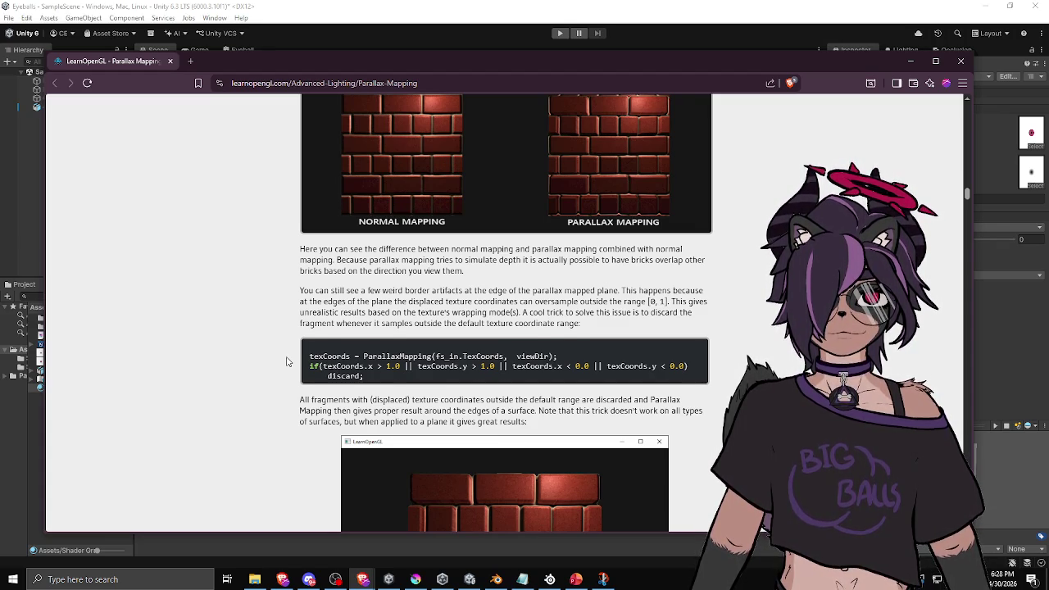
pyautogui.scroll(-1, 287, 361)
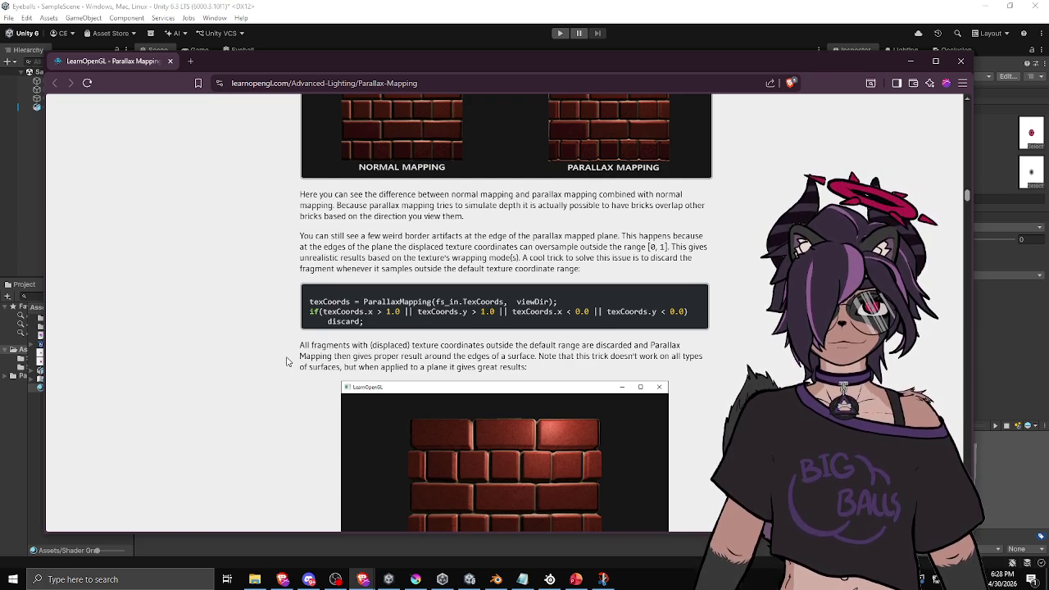
pyautogui.scroll(-4, 287, 361)
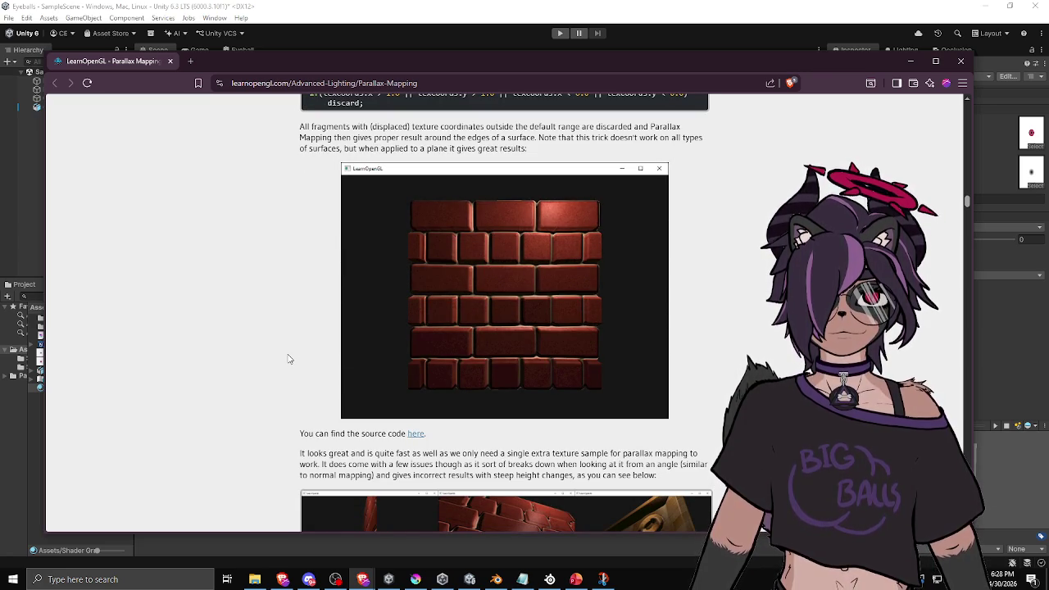
pyautogui.scroll(-5, 289, 359)
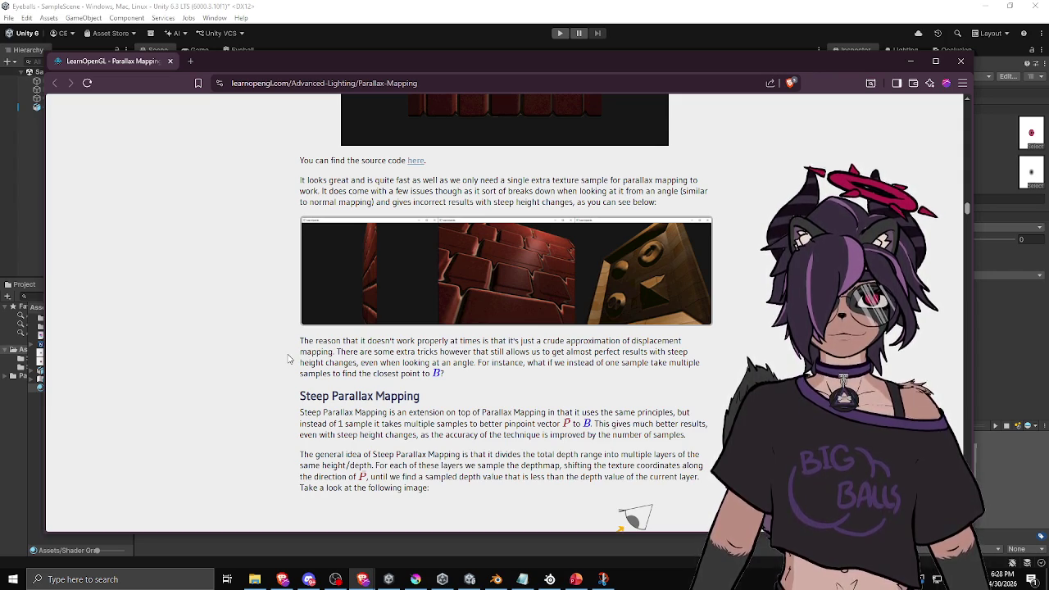
pyautogui.scroll(-5, 289, 359)
pyautogui.scroll(12, 291, 357)
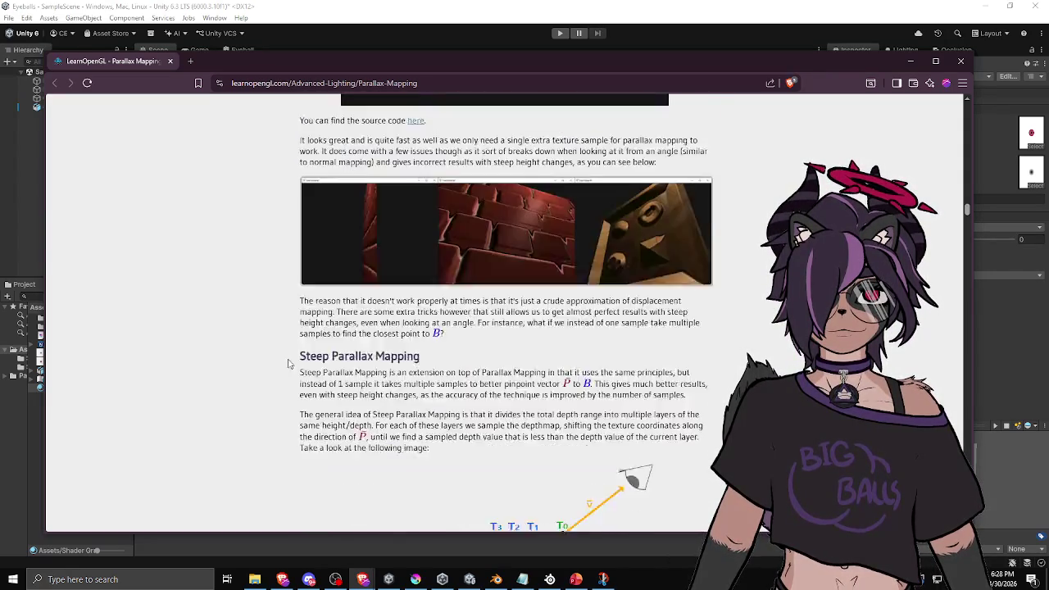
pyautogui.scroll(15, 299, 370)
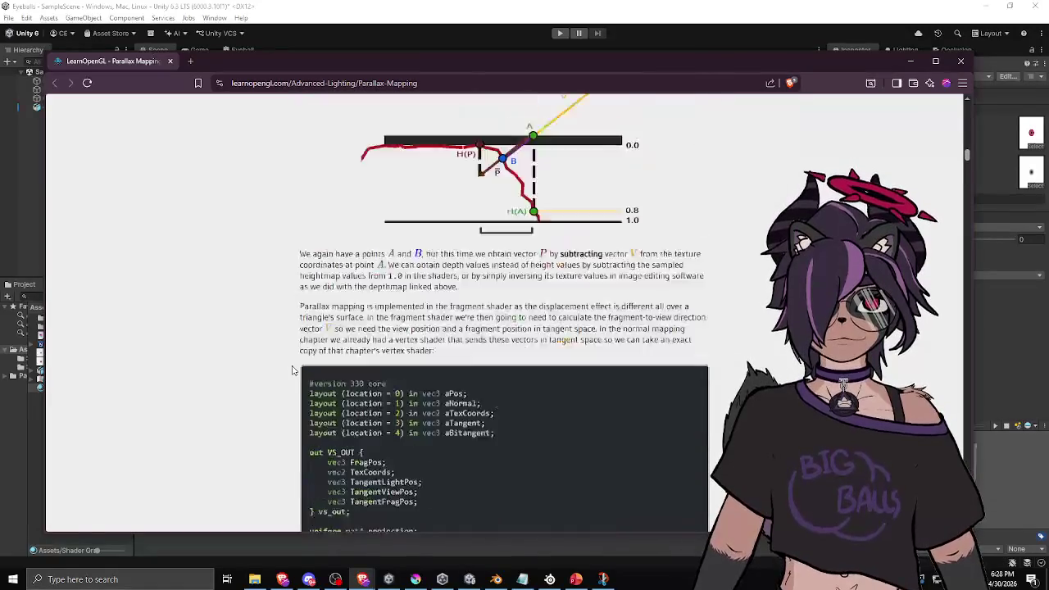
pyautogui.scroll(12, 293, 371)
pyautogui.scroll(-5, 289, 372)
pyautogui.scroll(-3, 288, 373)
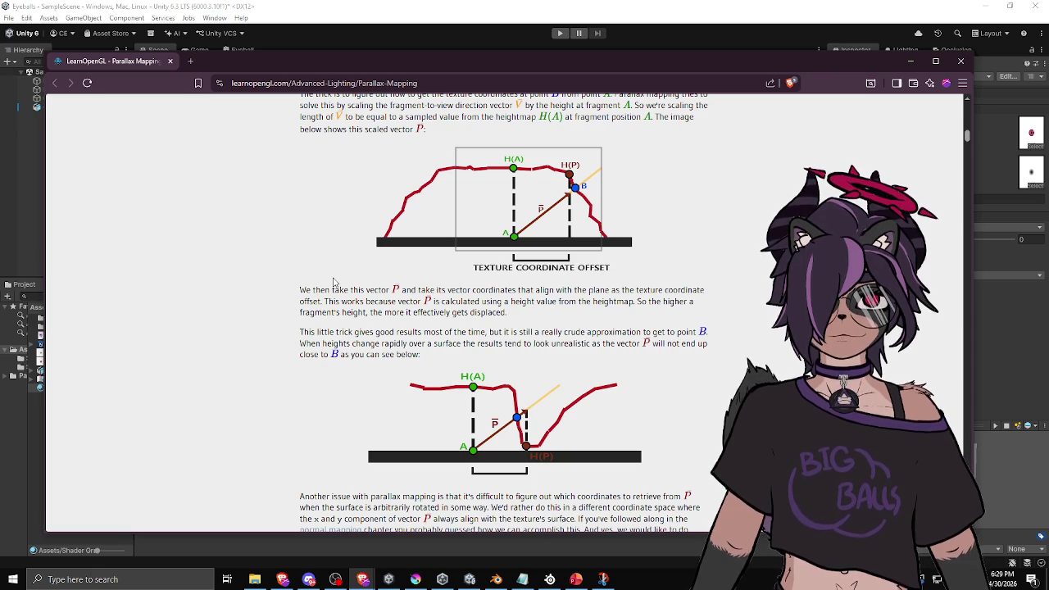
pyautogui.scroll(-1, 332, 279)
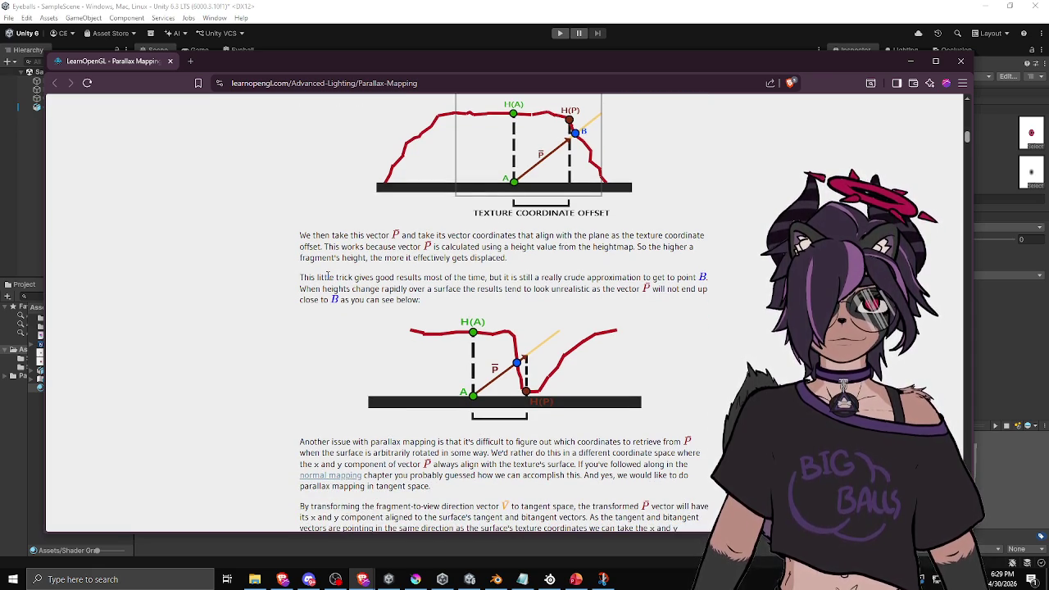
pyautogui.scroll(1, 328, 277)
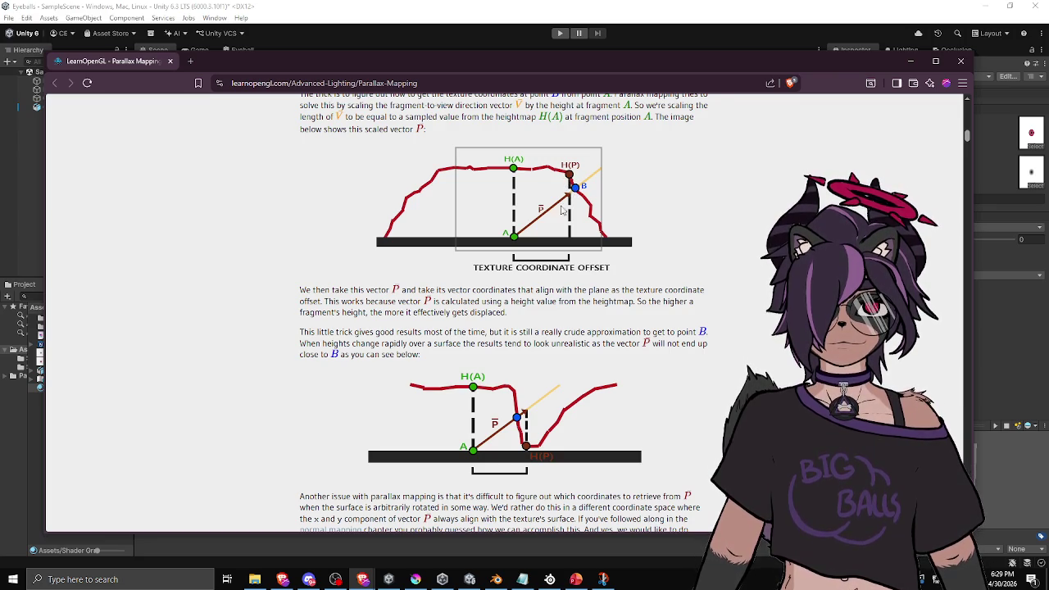
pyautogui.scroll(-2, 518, 354)
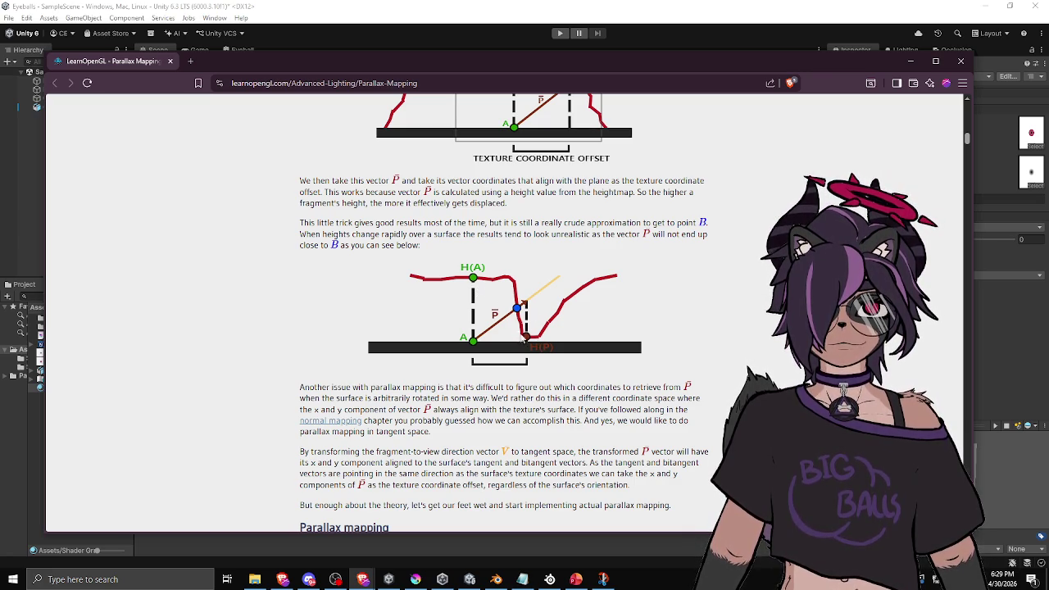
pyautogui.scroll(-2, 523, 338)
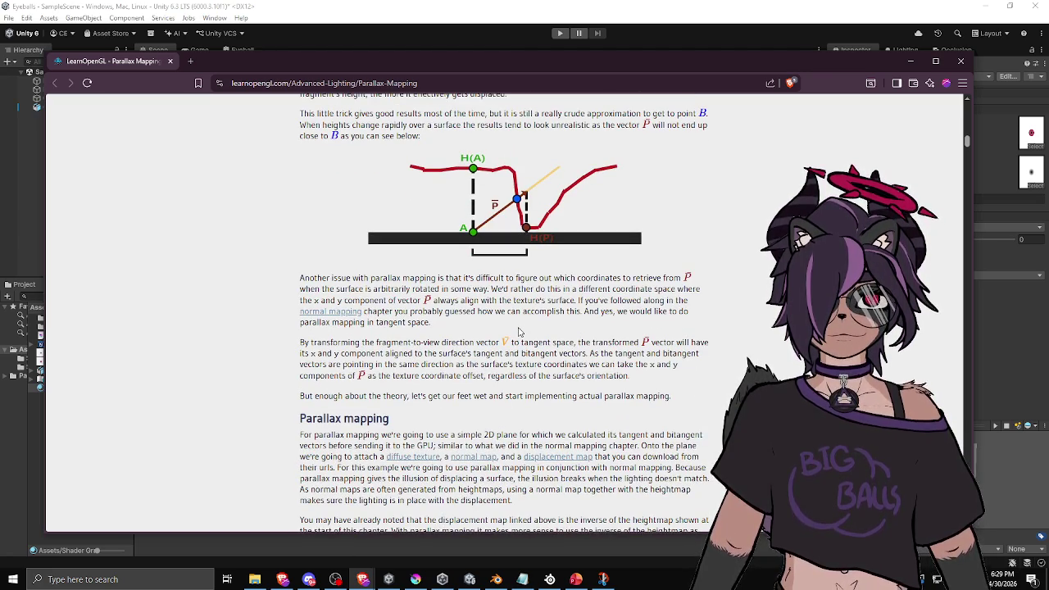
pyautogui.scroll(1, 517, 331)
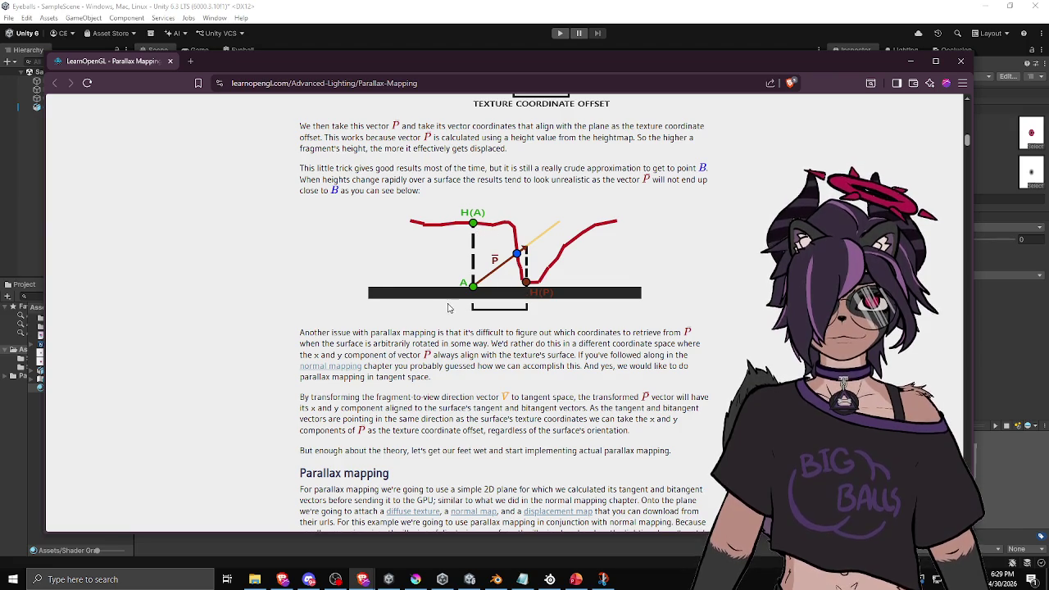
pyautogui.scroll(-2, 474, 296)
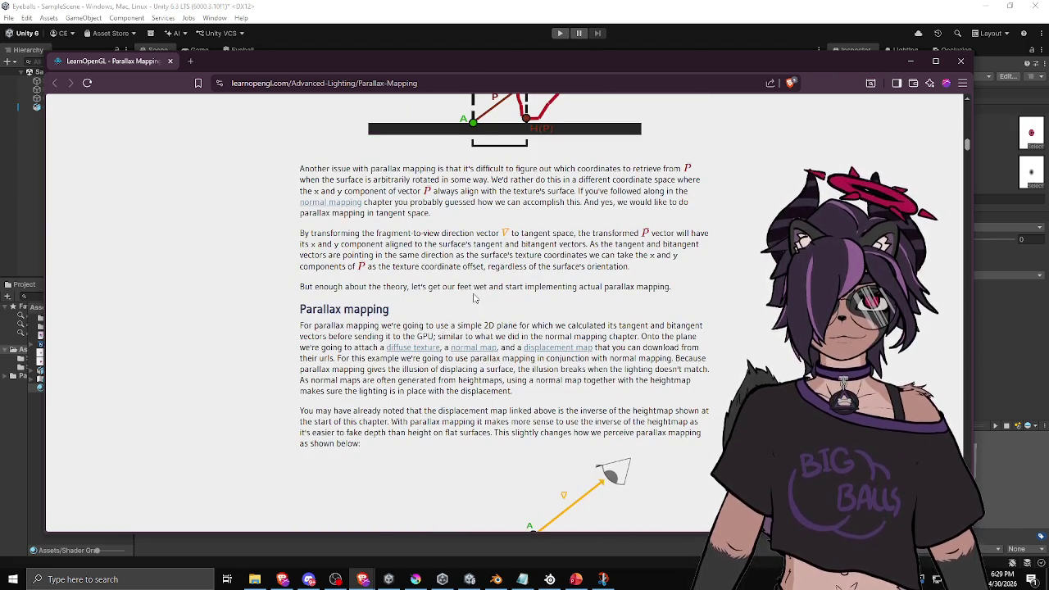
pyautogui.scroll(-2, 474, 297)
pyautogui.scroll(-1, 474, 297)
pyautogui.scroll(1, 474, 297)
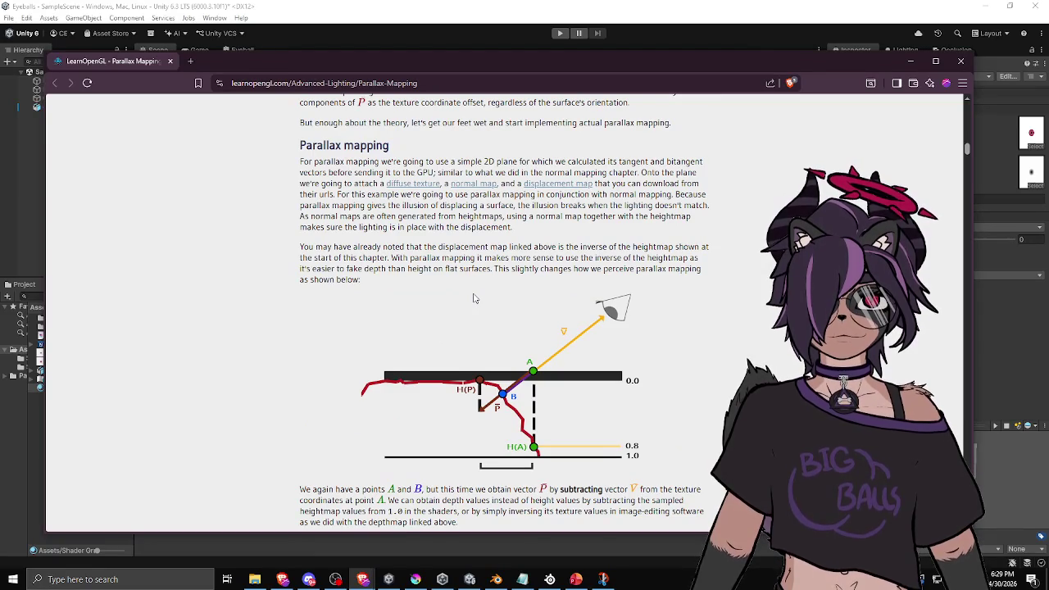
pyautogui.scroll(-4, 473, 298)
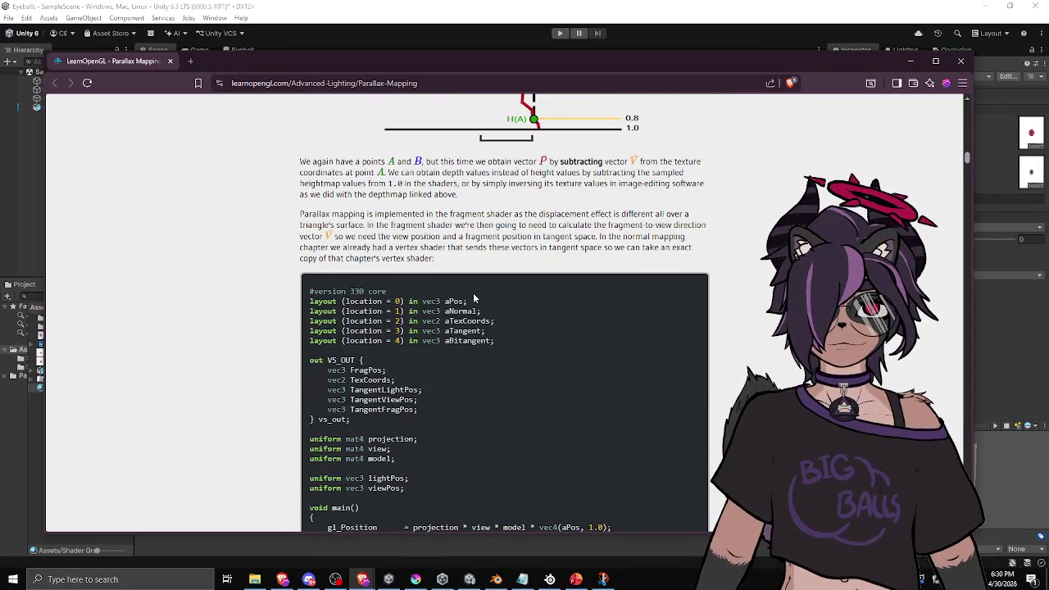
pyautogui.scroll(-5, 473, 298)
pyautogui.scroll(-4, 473, 299)
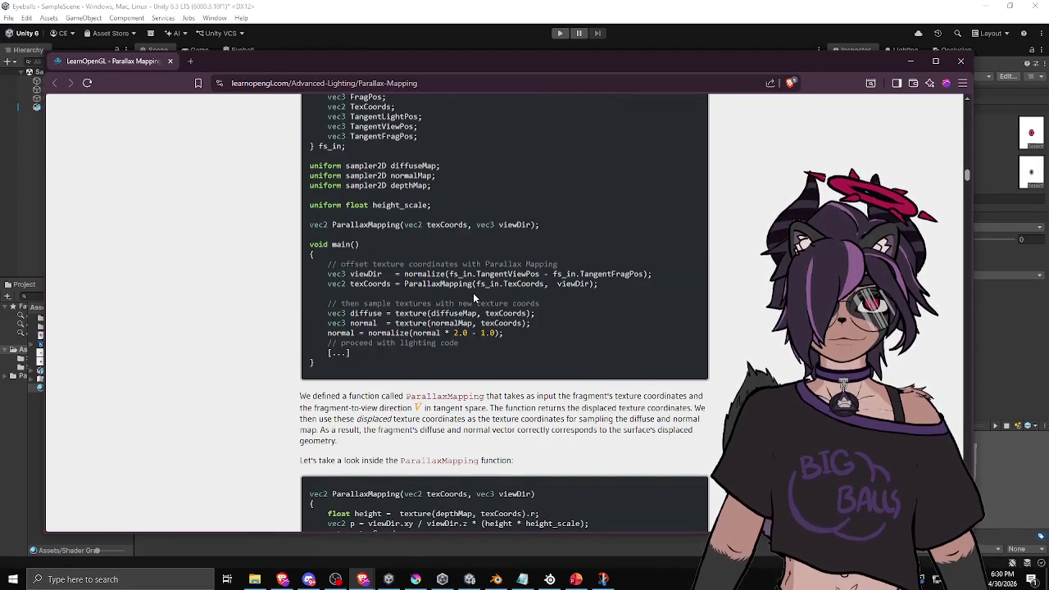
pyautogui.scroll(-3, 473, 298)
pyautogui.scroll(-10, 473, 298)
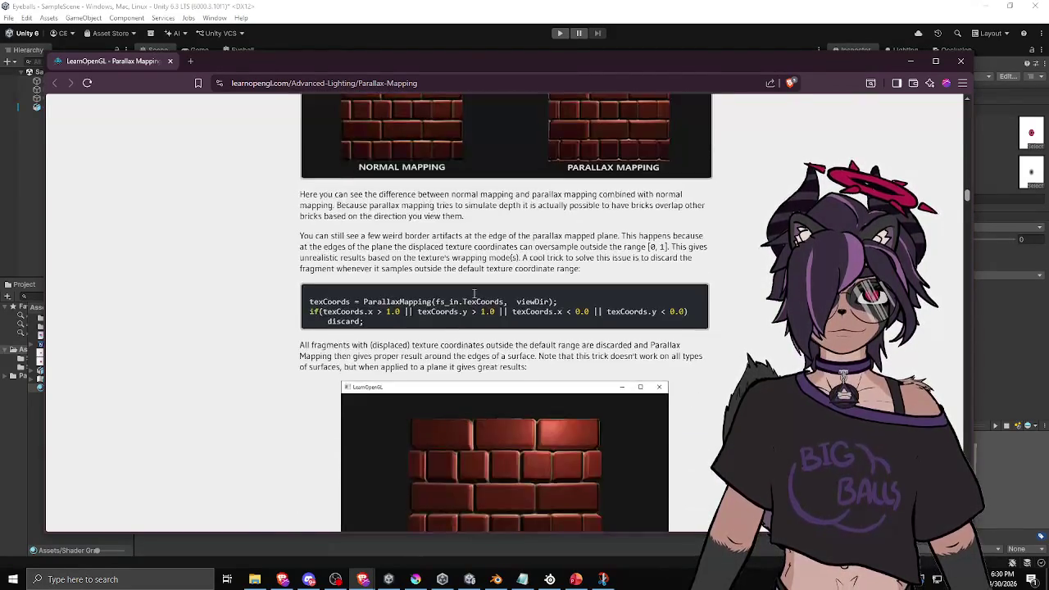
pyautogui.scroll(-5, 472, 293)
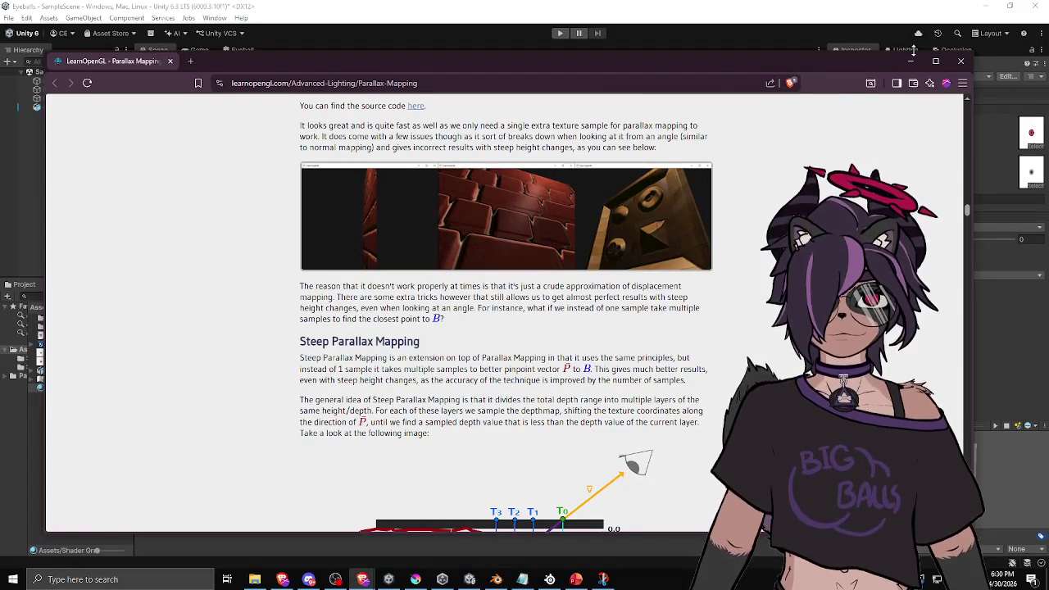
# Step: Minimize the tutorial to view the Unity eyeball scene, then bring up eyeball.kra in Krita
pyautogui.click(916, 59)
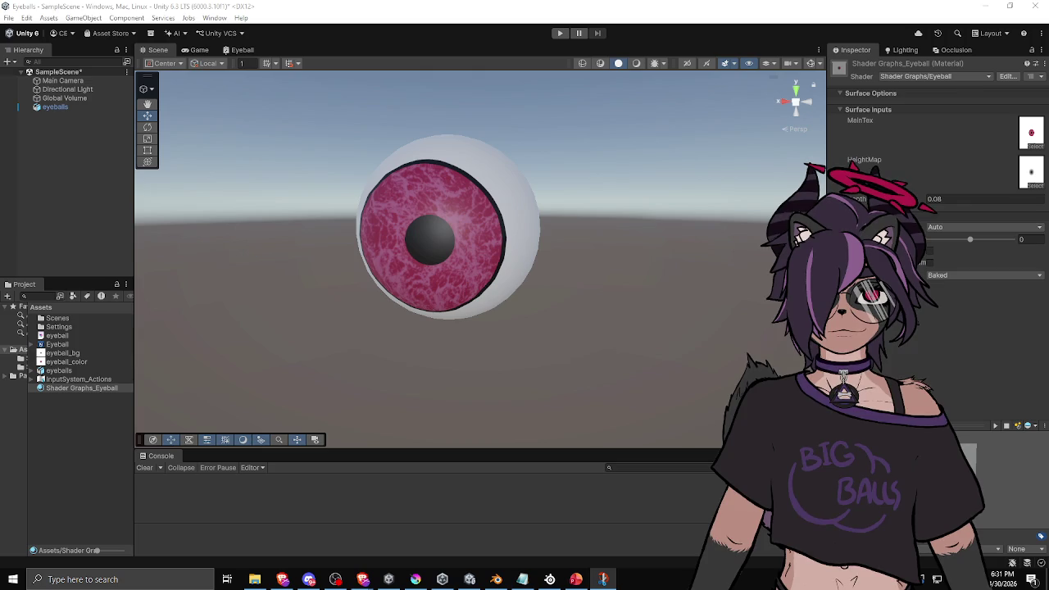
pyautogui.click(418, 579)
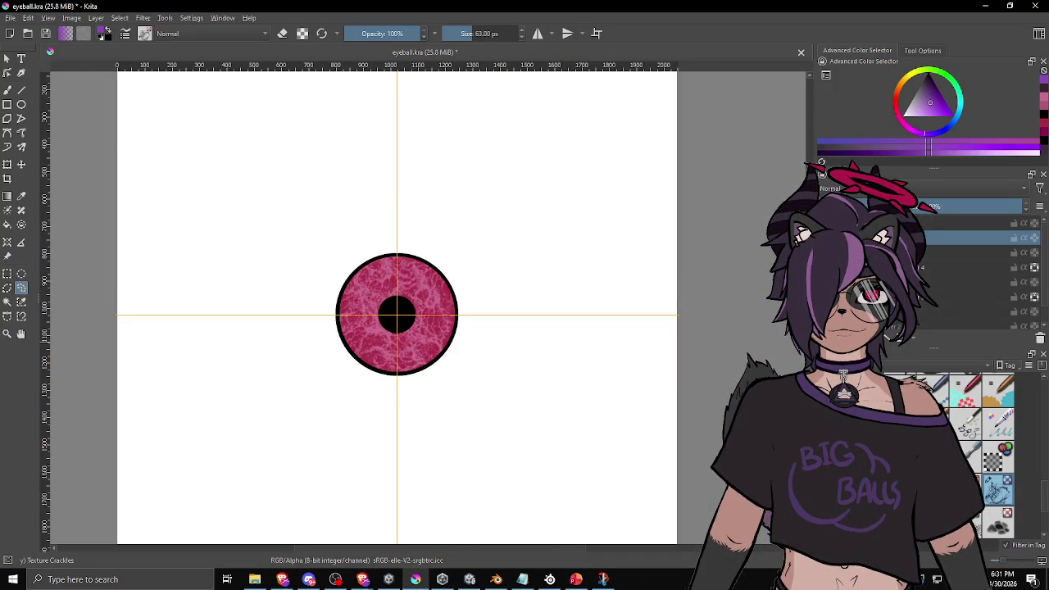
# Step: On the lower layer, fill the entire eyeball.kra canvas with flat light grey
pyautogui.press('pageup')
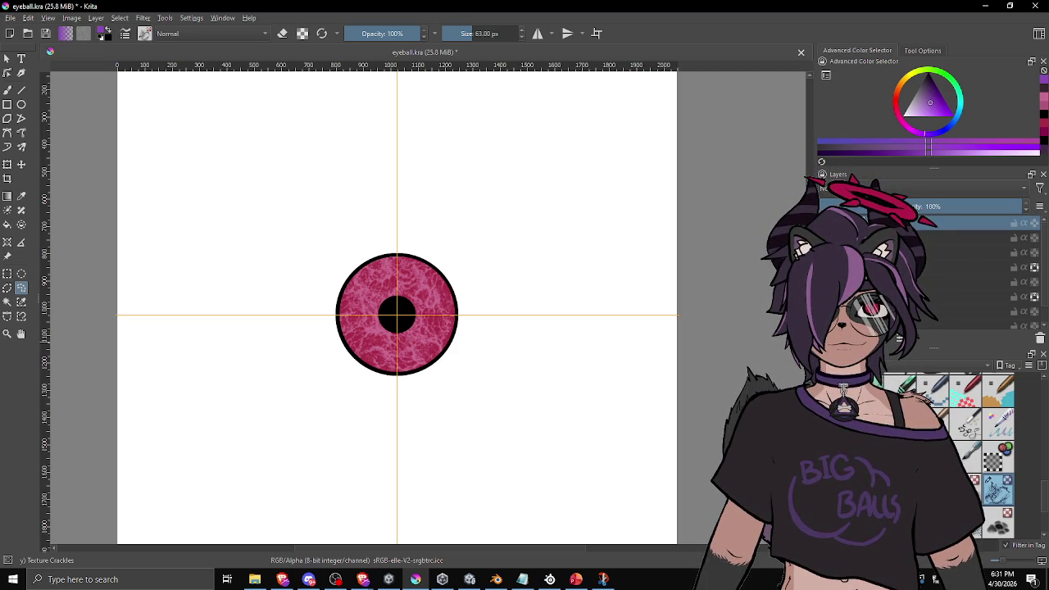
pyautogui.press('pagedown')
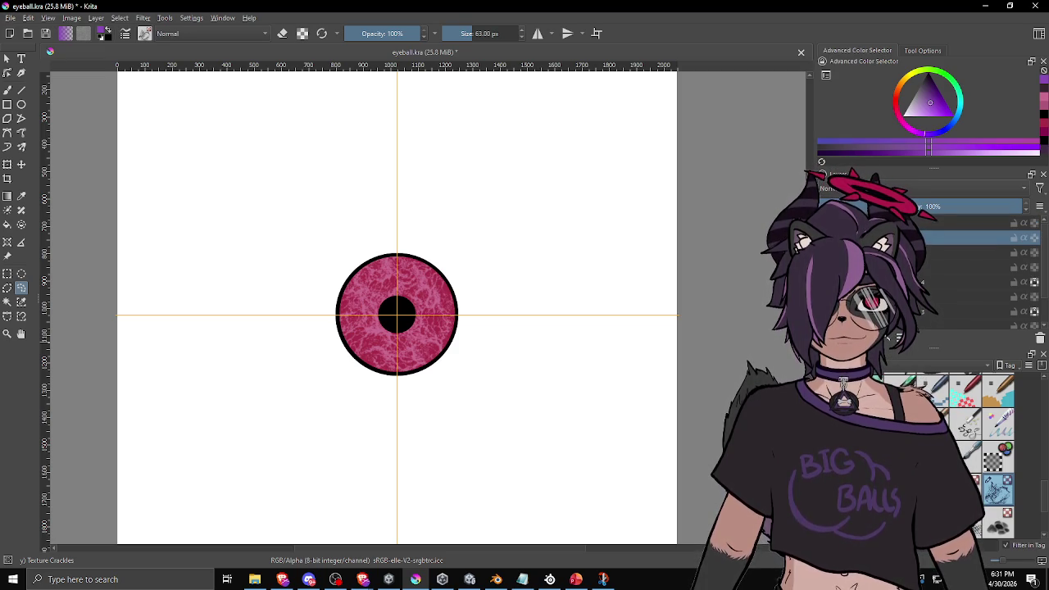
pyautogui.press('f')
pyautogui.click(918, 97)
pyautogui.click(912, 109)
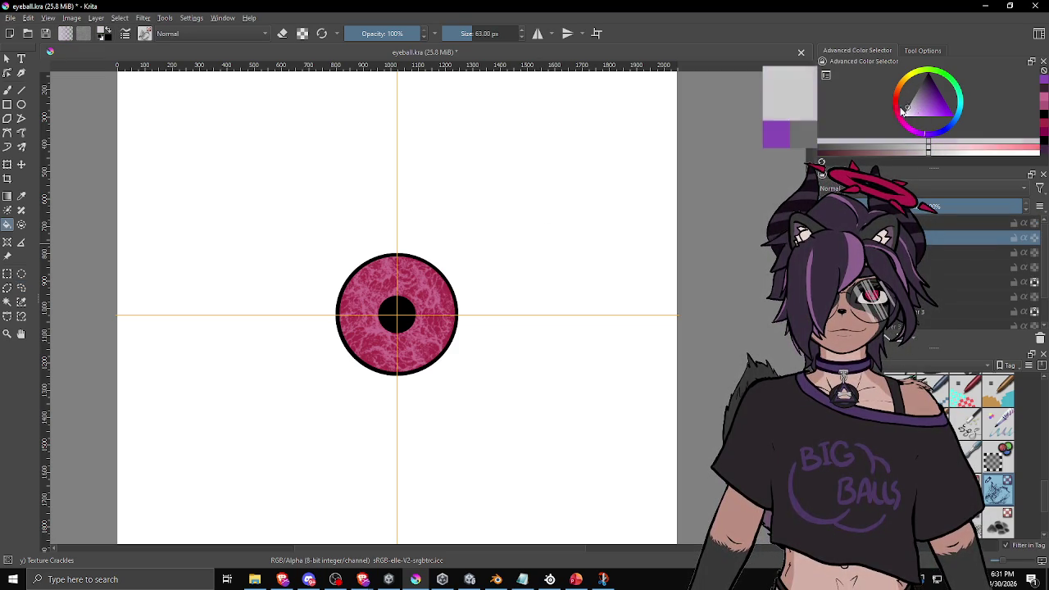
pyautogui.click(656, 240)
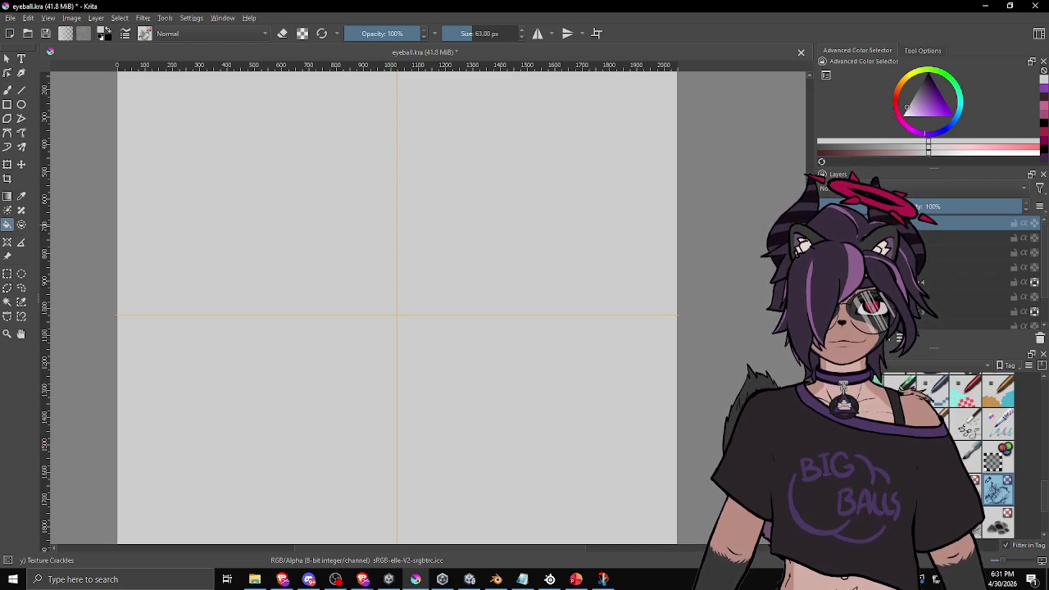
# Step: Choose the Pencil-4 Soft brush preset at 16 px and reset the colour to black
pyautogui.press('b')
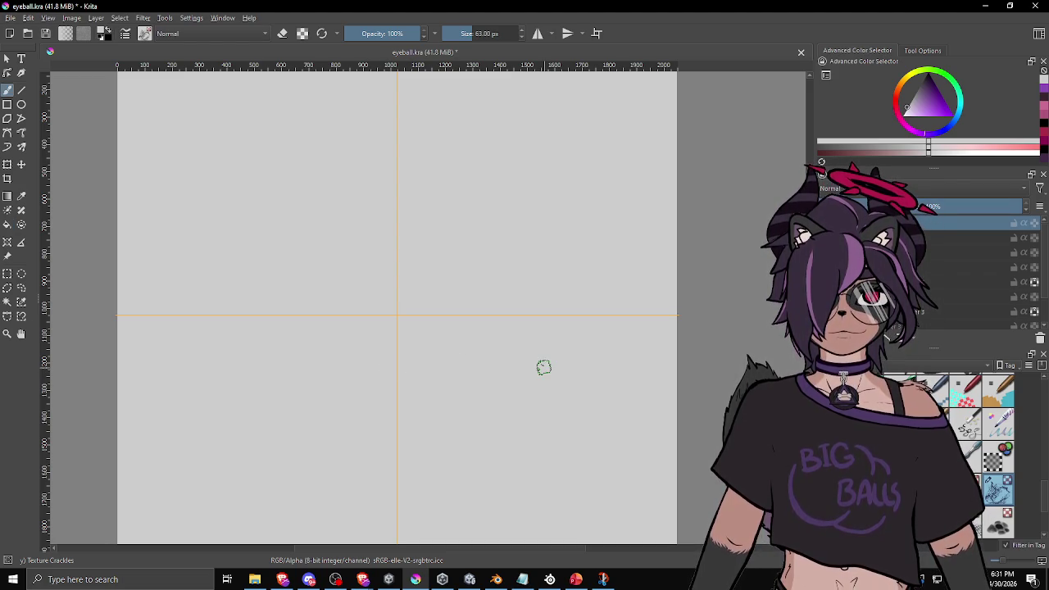
pyautogui.scroll(5, 983, 426)
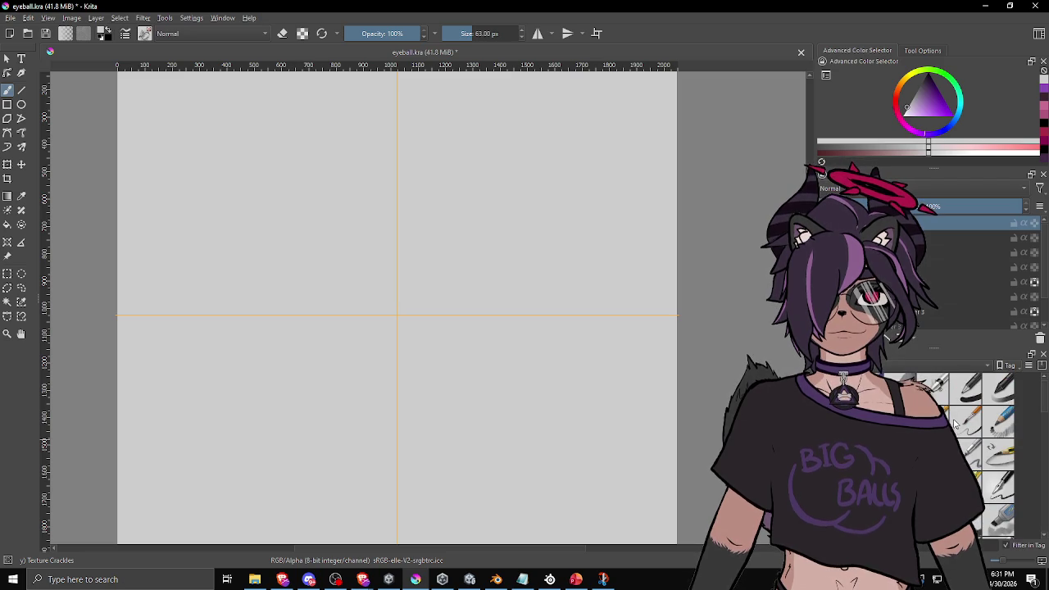
pyautogui.click(999, 490)
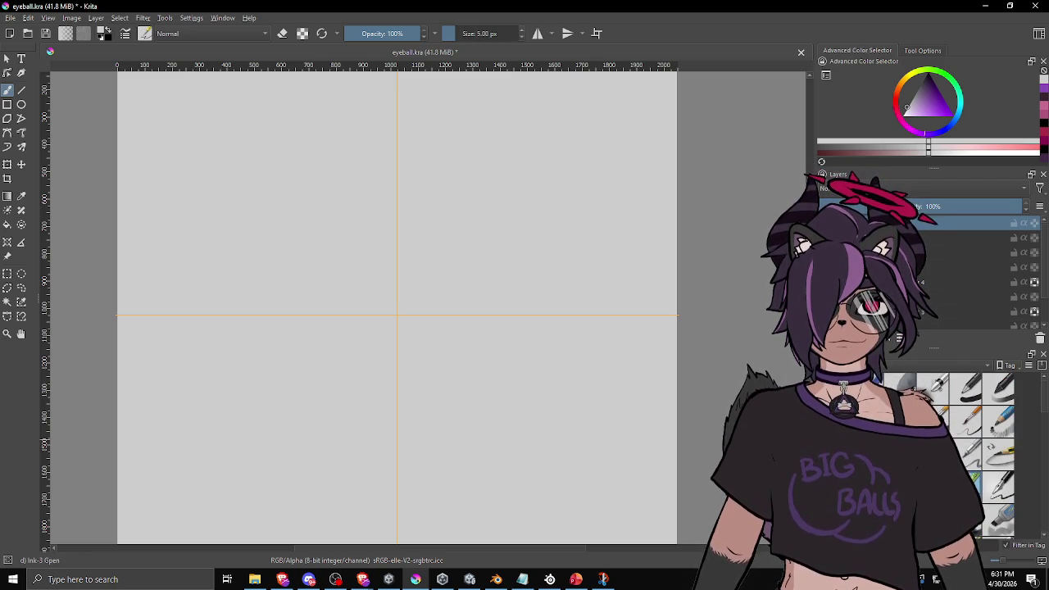
pyautogui.click(975, 479)
pyautogui.click(967, 452)
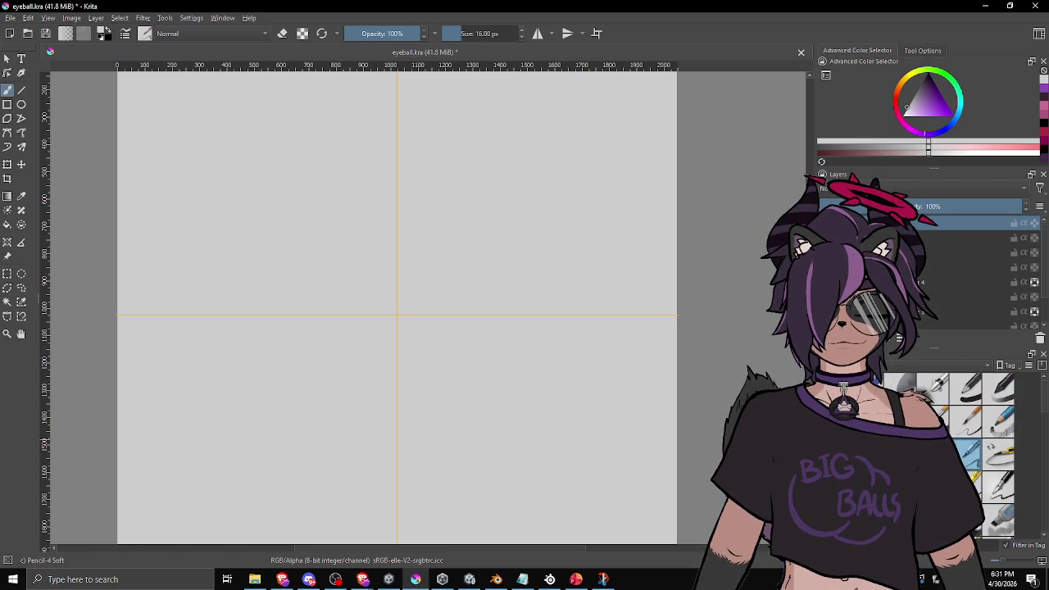
pyautogui.press('d')
pyautogui.moveTo(325, 354)
pyautogui.mouseDown()
pyautogui.moveTo(371, 306)
pyautogui.moveTo(516, 365)
pyautogui.mouseUp()
pyautogui.hotkey('ctrl', 'z')
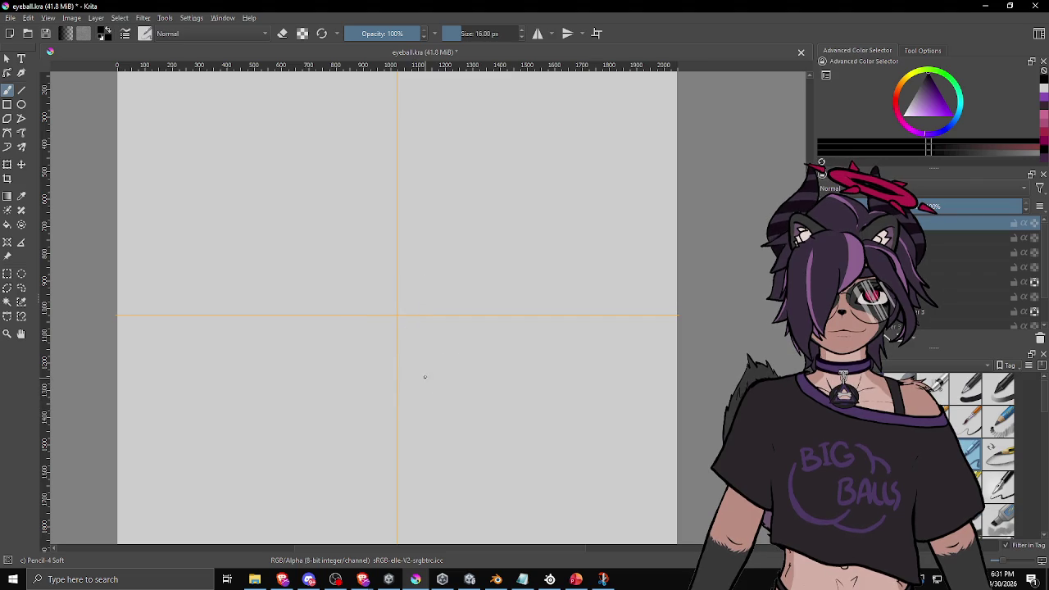
pyautogui.moveTo(412, 363)
pyautogui.mouseDown()
pyautogui.moveTo(410, 413)
pyautogui.moveTo(349, 458)
pyautogui.mouseUp()
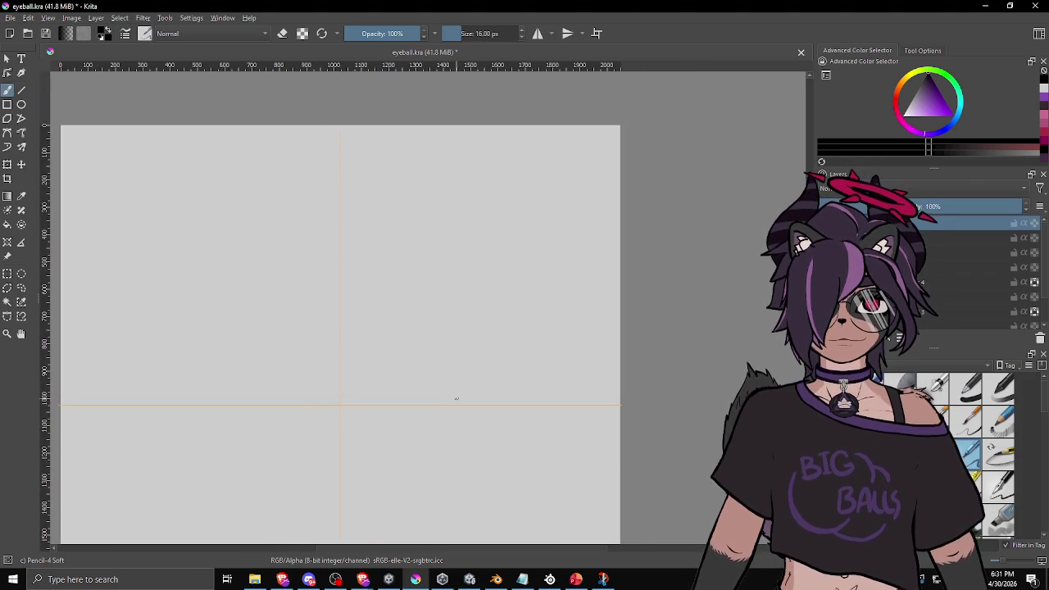
pyautogui.moveTo(453, 398); pyautogui.dragTo(552, 360)
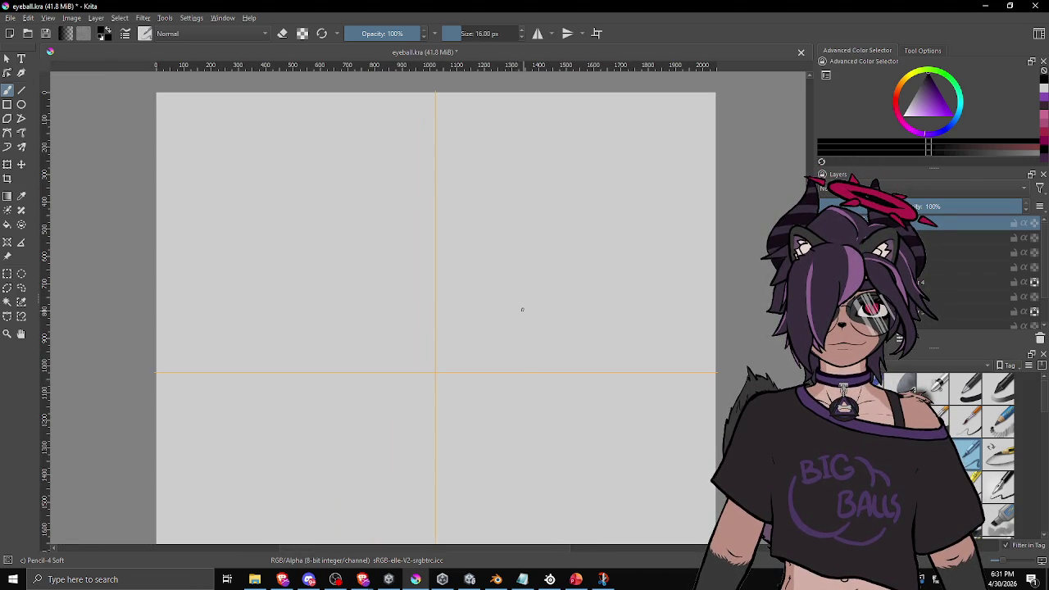
pyautogui.moveTo(341, 337); pyautogui.dragTo(578, 334)
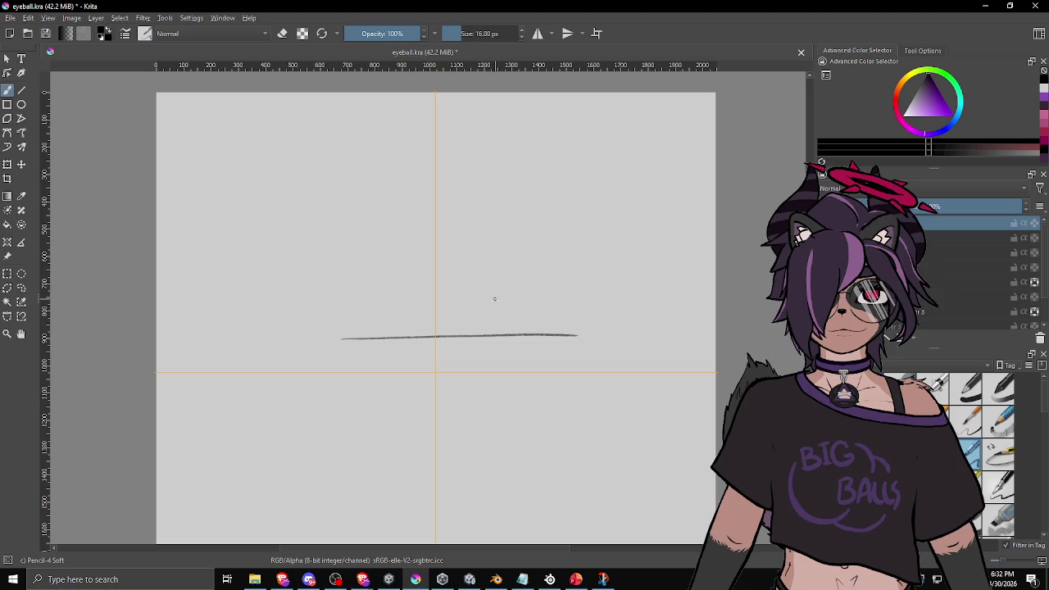
pyautogui.moveTo(364, 373)
pyautogui.mouseDown()
pyautogui.moveTo(533, 316)
pyautogui.moveTo(368, 381)
pyautogui.mouseUp()
pyautogui.hotkey('ctrl', 'z')
pyautogui.moveTo(434, 303)
pyautogui.mouseDown()
pyautogui.moveTo(400, 320)
pyautogui.moveTo(550, 344)
pyautogui.moveTo(375, 326)
pyautogui.moveTo(491, 450)
pyautogui.moveTo(388, 322)
pyautogui.mouseUp()
pyautogui.hotkey('ctrl', 'z')
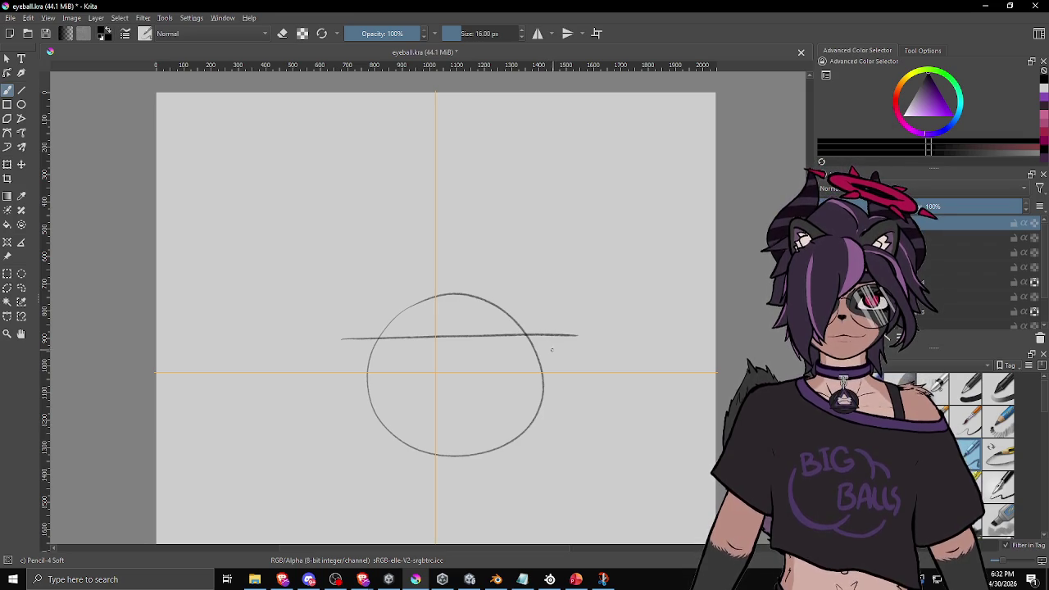
pyautogui.scroll(-1, 549, 365)
pyautogui.hotkey('ctrl', 'z')
pyautogui.hotkey('ctrl', 'z')
pyautogui.moveTo(315, 344); pyautogui.dragTo(578, 345)
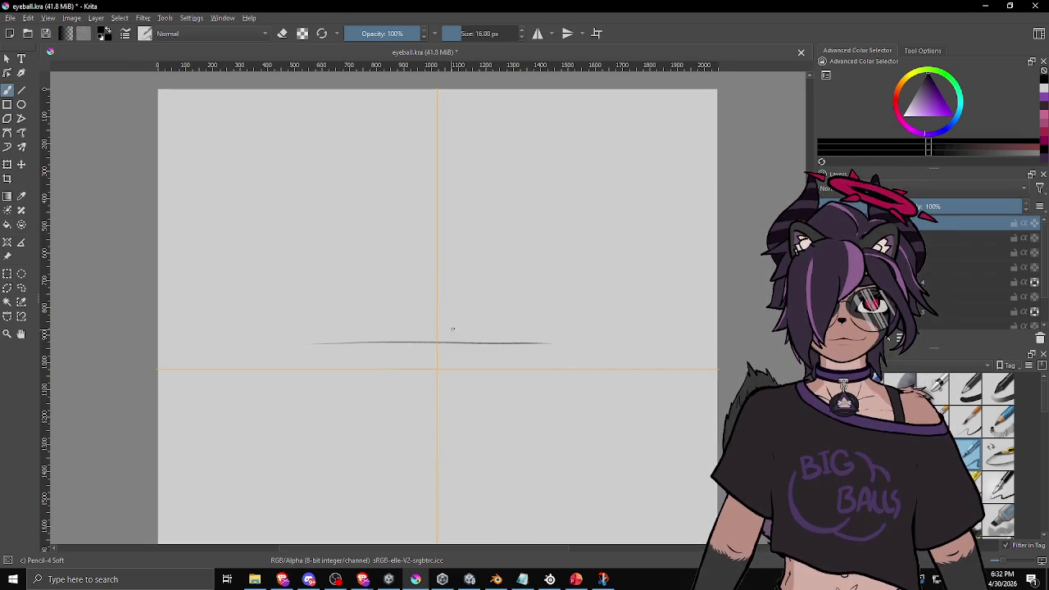
pyautogui.moveTo(447, 305)
pyautogui.mouseDown()
pyautogui.moveTo(339, 329)
pyautogui.moveTo(484, 496)
pyautogui.mouseUp()
pyautogui.hotkey('ctrl', 'z')
pyautogui.moveTo(329, 430)
pyautogui.mouseDown()
pyautogui.moveTo(466, 323)
pyautogui.moveTo(393, 321)
pyautogui.moveTo(405, 459)
pyautogui.moveTo(384, 330)
pyautogui.moveTo(369, 445)
pyautogui.moveTo(401, 318)
pyautogui.mouseUp()
pyautogui.hotkey('ctrl', 'z')
pyautogui.hotkey('ctrl', 'z')
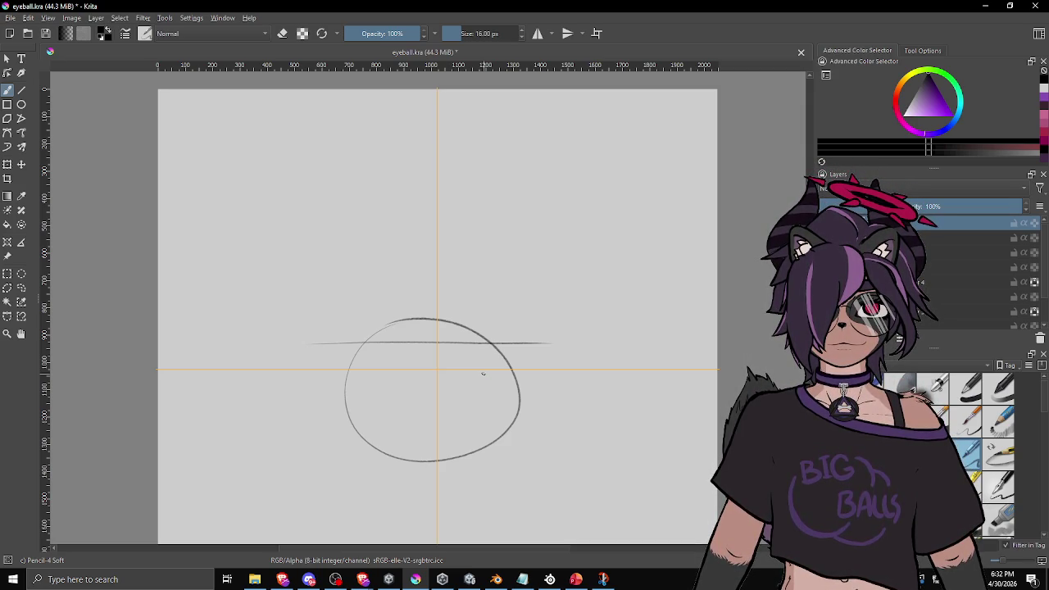
pyautogui.hotkey('ctrl', 'z')
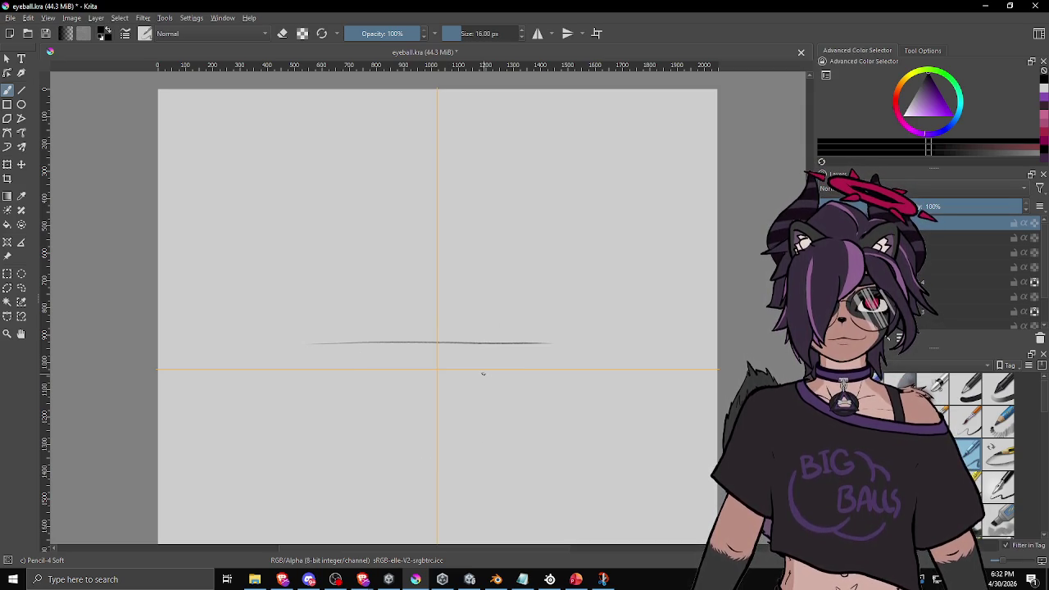
pyautogui.hotkey('ctrl', 'z')
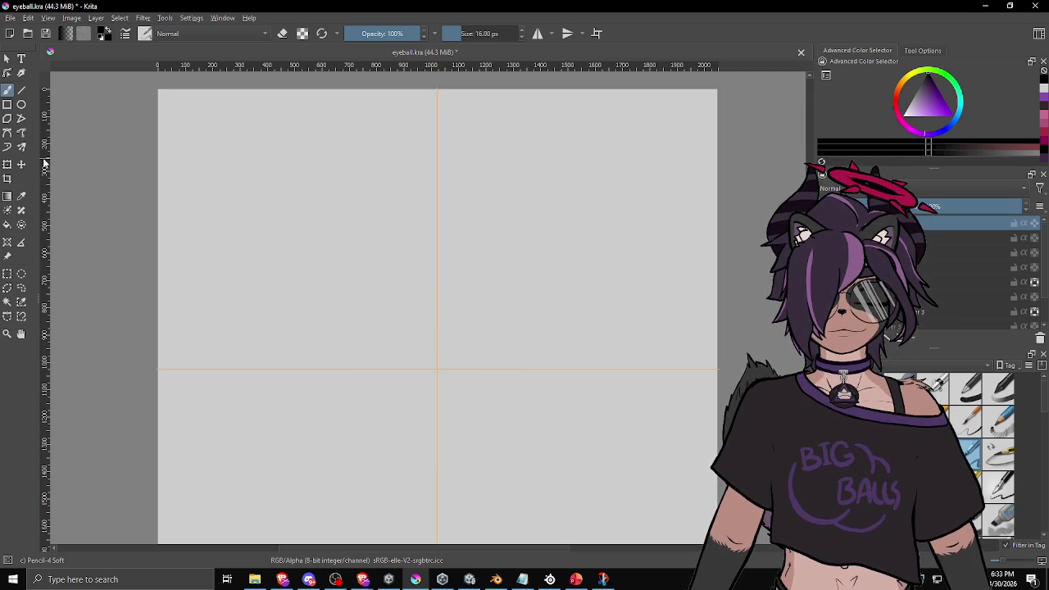
pyautogui.click(21, 104)
# Step: Replace the filled black circle with a Not Filled, brush-outlined circle centred on the guide crossing
pyautogui.moveTo(436, 369); pyautogui.dragTo(542, 449)
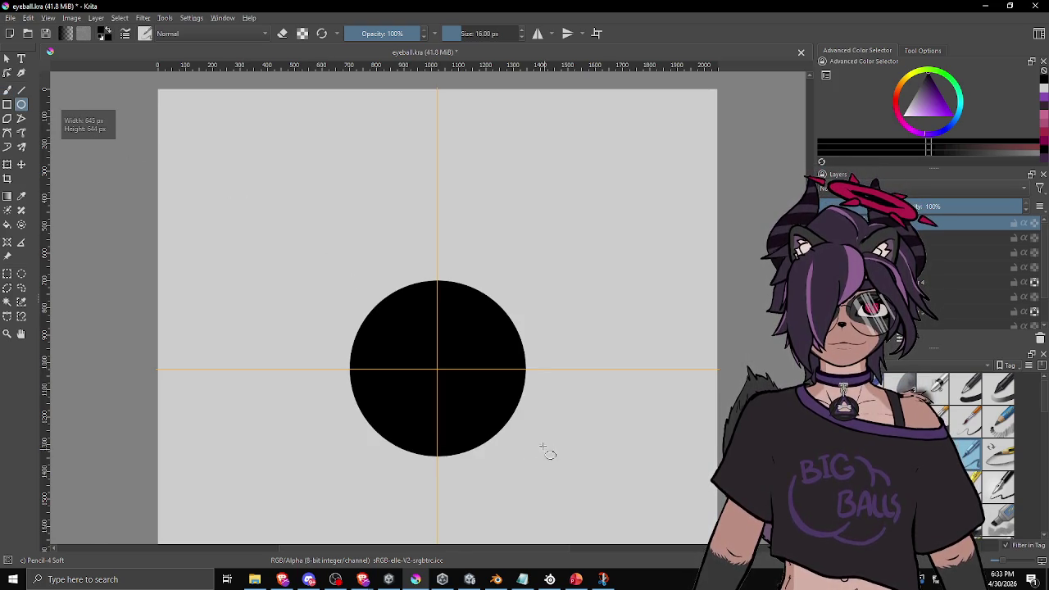
pyautogui.hotkey('ctrl', 'z')
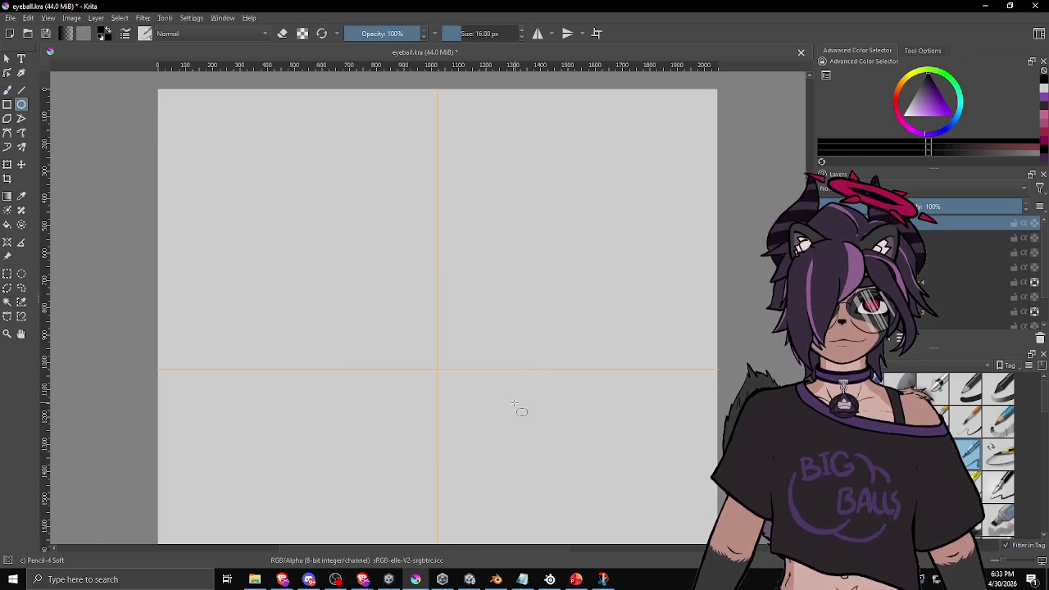
pyautogui.click(922, 51)
pyautogui.click(916, 82)
pyautogui.click(913, 72)
pyautogui.moveTo(438, 370); pyautogui.dragTo(549, 466)
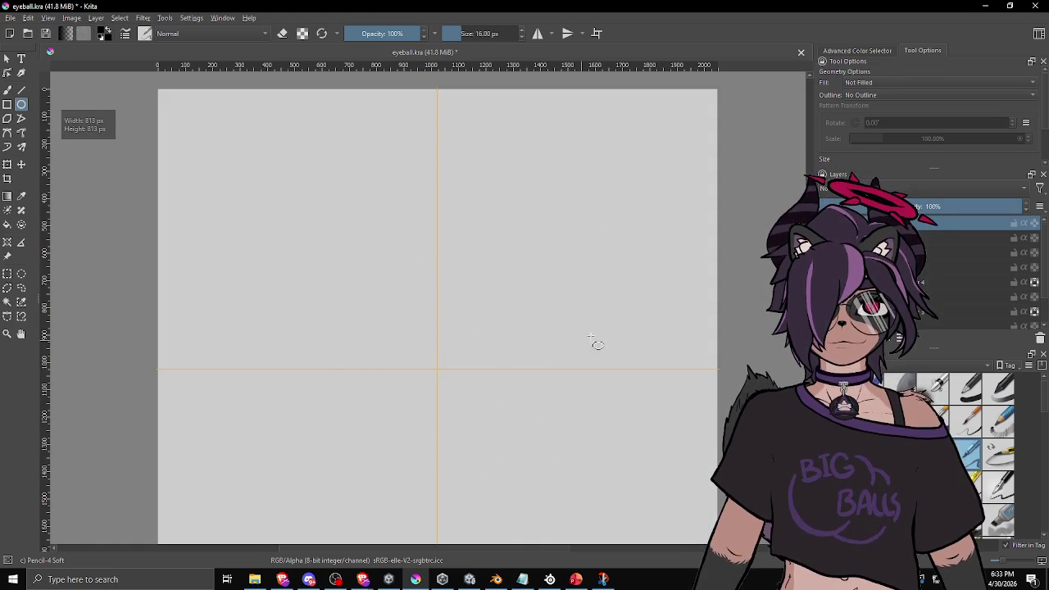
pyautogui.click(890, 95)
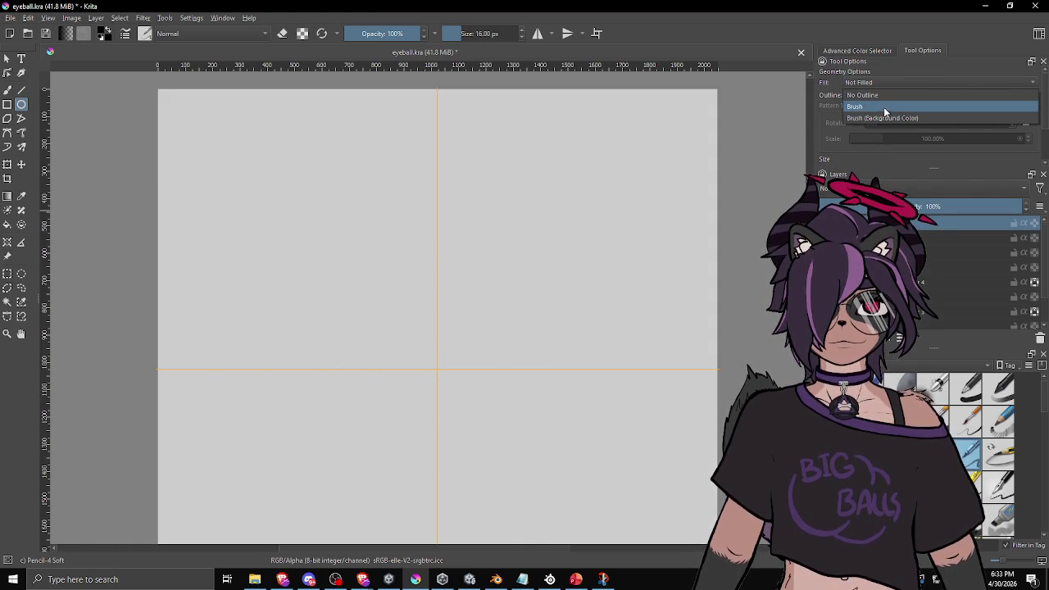
pyautogui.click(884, 112)
pyautogui.moveTo(436, 370); pyautogui.dragTo(551, 477)
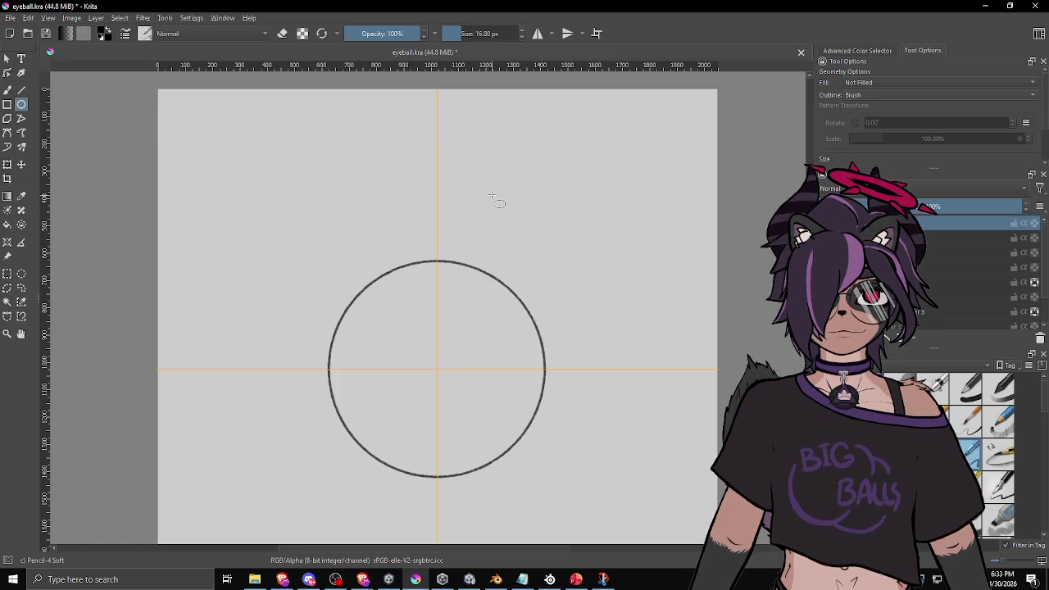
pyautogui.press('b')
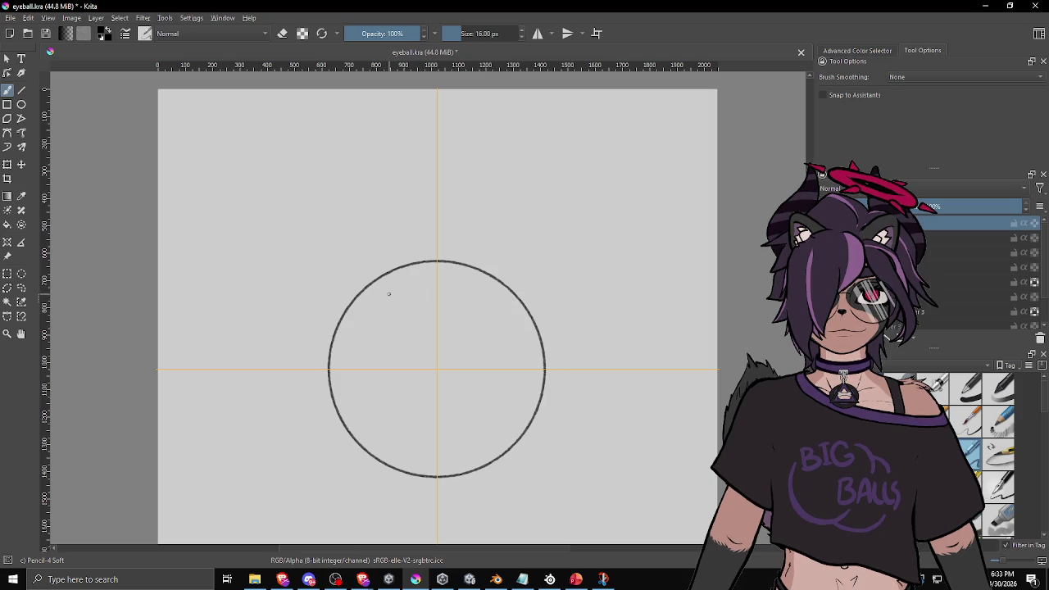
# Step: With the Ellipse tool, try several small ellipses at the big circle's top, undoing the misfits
pyautogui.click(22, 104)
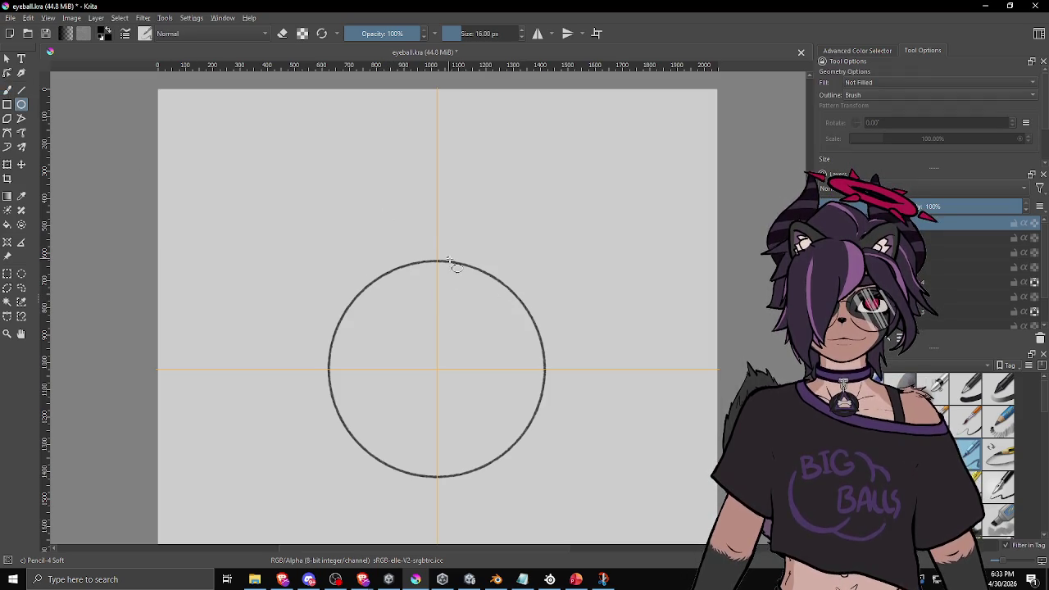
pyautogui.moveTo(440, 288); pyautogui.dragTo(512, 339)
pyautogui.hotkey('ctrl', 'z')
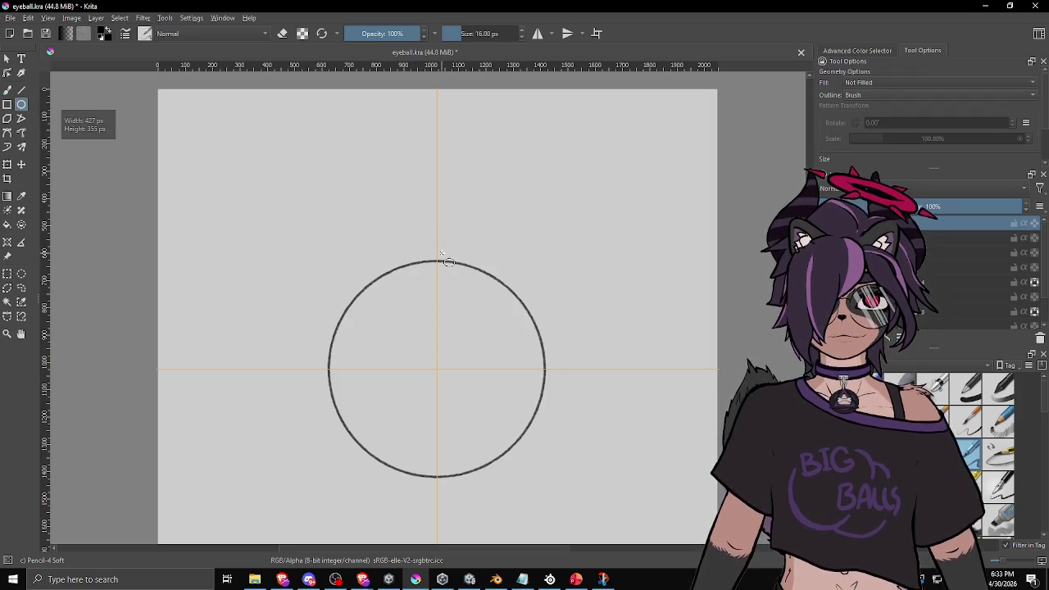
pyautogui.moveTo(438, 262)
pyautogui.mouseDown()
pyautogui.moveTo(492, 311)
pyautogui.moveTo(541, 316)
pyautogui.mouseUp()
pyautogui.hotkey('ctrl', 'z')
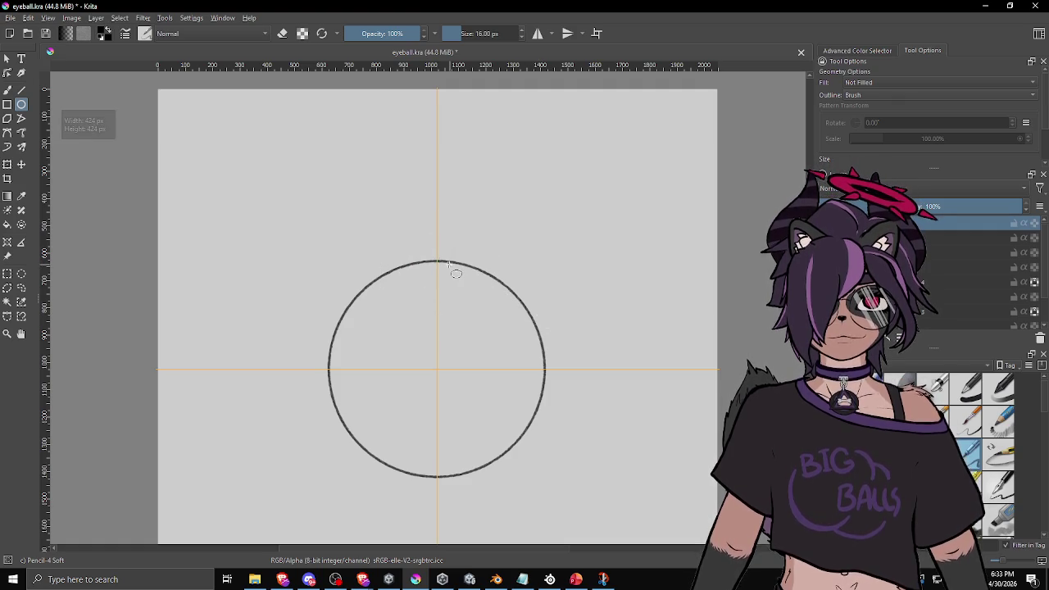
pyautogui.moveTo(435, 259)
pyautogui.mouseDown()
pyautogui.moveTo(516, 312)
pyautogui.moveTo(524, 277)
pyautogui.moveTo(498, 297)
pyautogui.mouseUp()
pyautogui.hotkey('ctrl', 'z')
pyautogui.moveTo(437, 261); pyautogui.dragTo(493, 294)
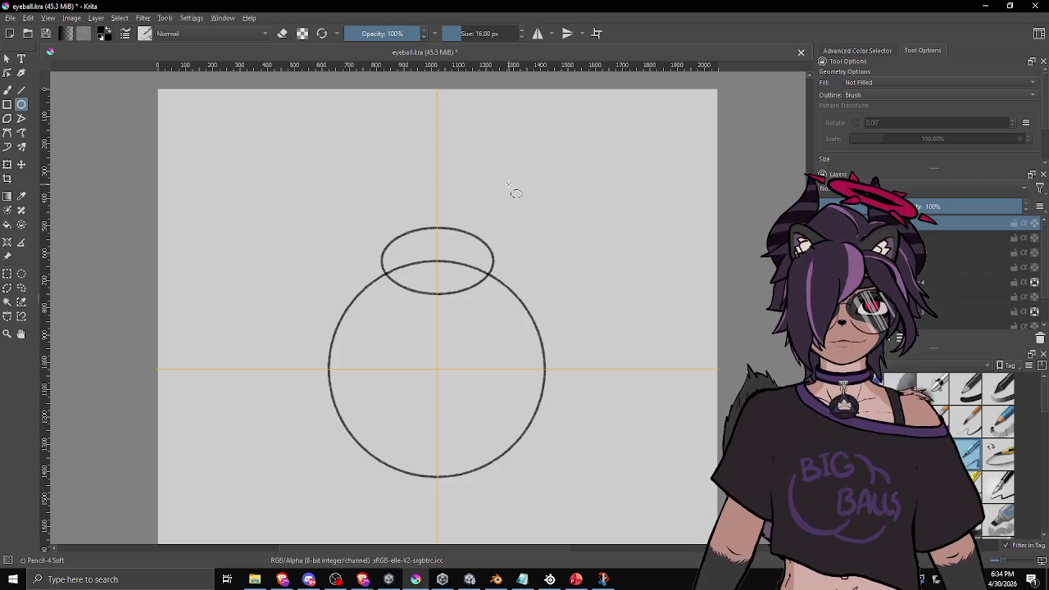
# Step: Settle on a flattened ellipse across the circle's top edge, centred on the vertical guide
pyautogui.hotkey('ctrl', 'z')
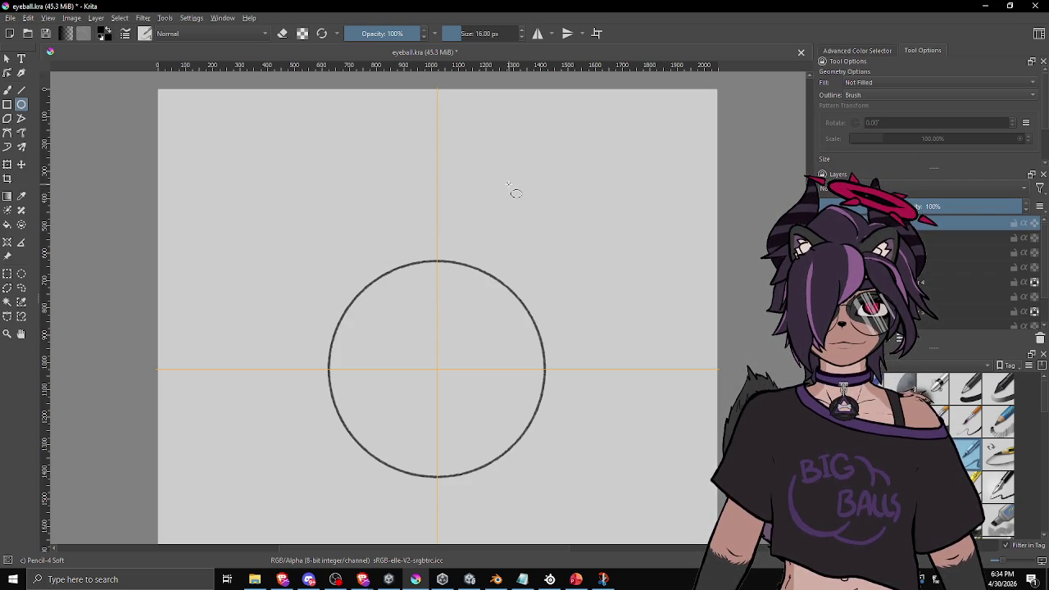
pyautogui.moveTo(443, 284); pyautogui.dragTo(486, 306)
pyautogui.hotkey('ctrl', 'z')
pyautogui.moveTo(437, 283)
pyautogui.mouseDown()
pyautogui.moveTo(488, 307)
pyautogui.moveTo(481, 313)
pyautogui.mouseUp()
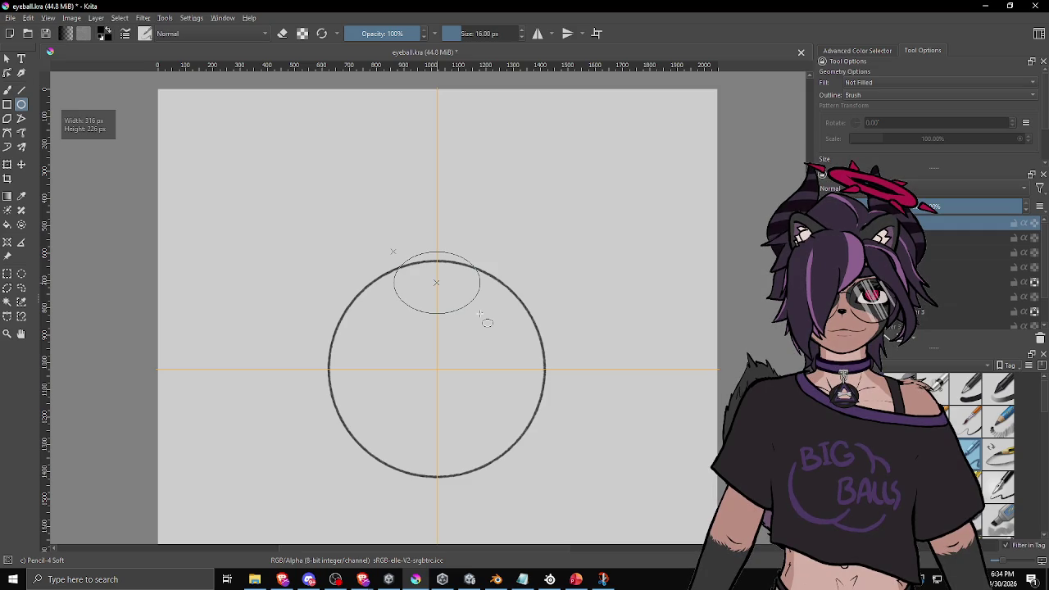
pyautogui.moveTo(481, 313); pyautogui.dragTo(482, 313)
pyautogui.hotkey('ctrl', 'z')
pyautogui.hotkey('ctrl', 'z')
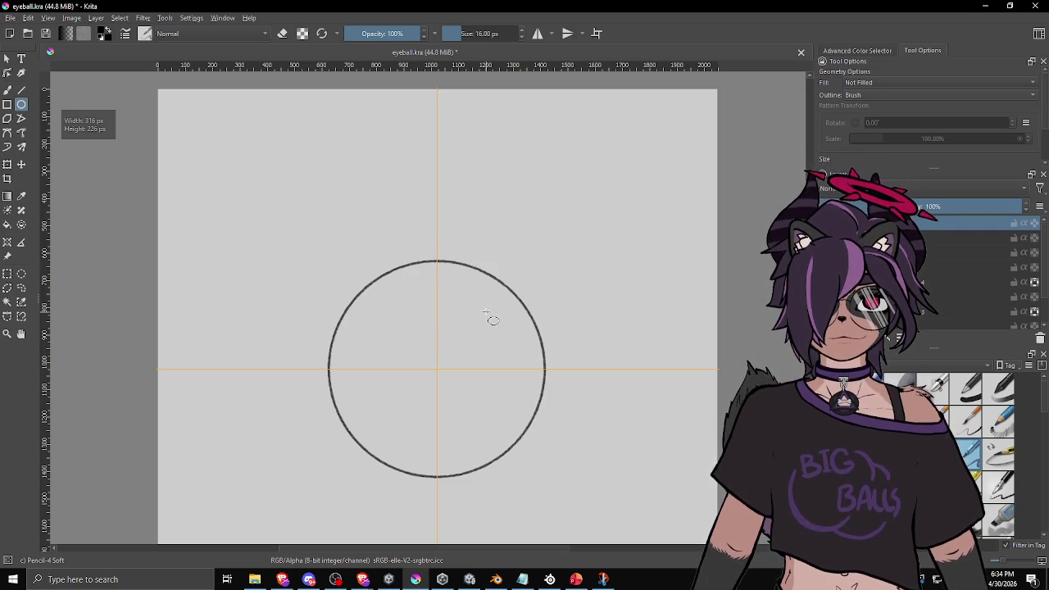
pyautogui.hotkey('ctrl', 'shift', 'z')
pyautogui.moveTo(444, 273); pyautogui.dragTo(492, 308)
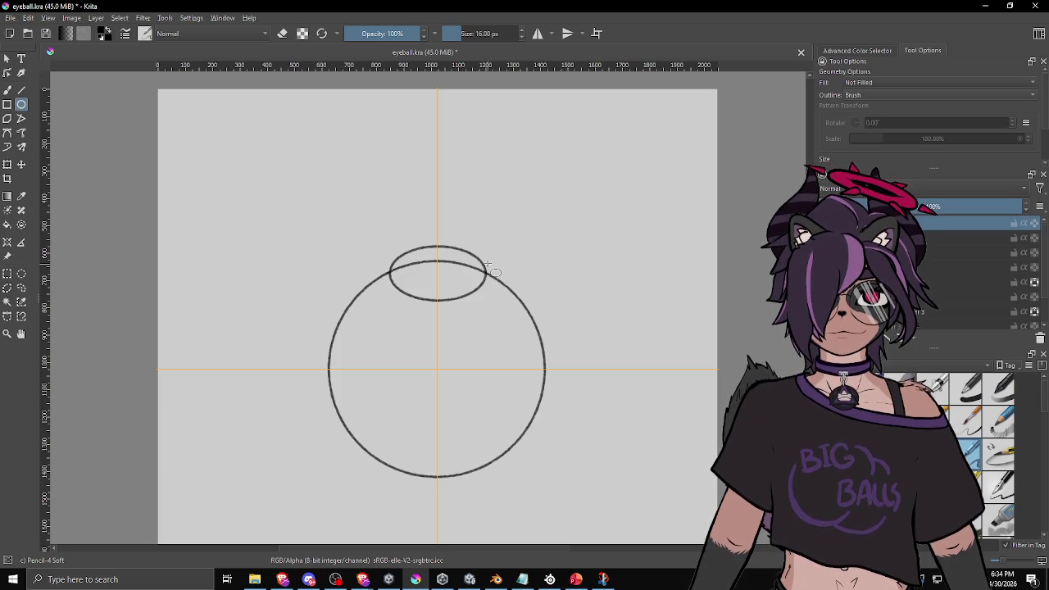
# Step: With an enlarged eraser, rub out the ellipse's upper arc above the circle, then try a stroke
pyautogui.press('b')
pyautogui.press('e')
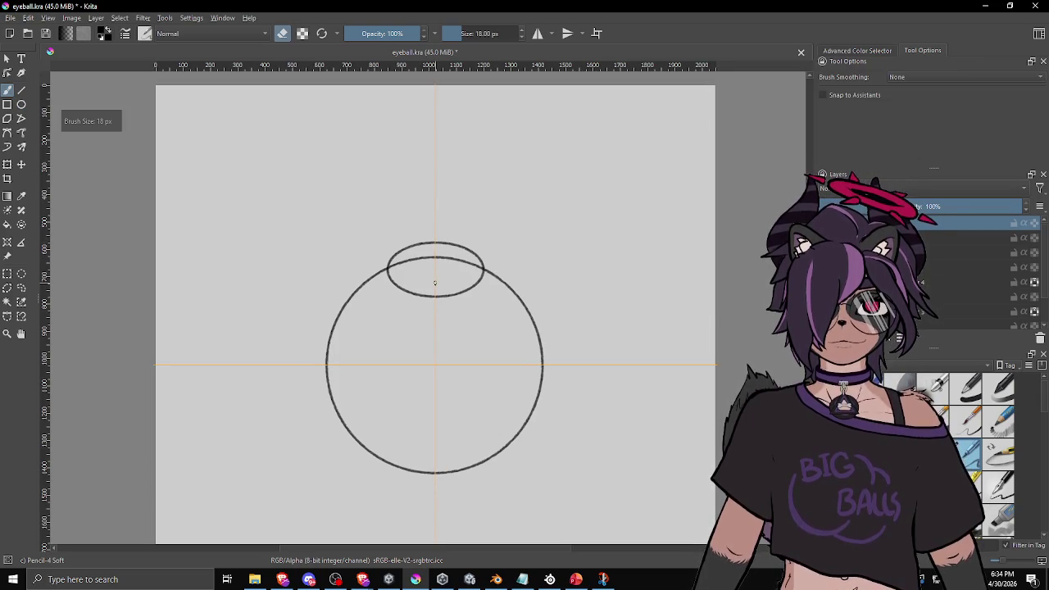
pyautogui.moveTo(435, 283); pyautogui.dragTo(440, 282)
pyautogui.moveTo(375, 265)
pyautogui.mouseDown()
pyautogui.moveTo(436, 244)
pyautogui.moveTo(482, 256)
pyautogui.mouseUp()
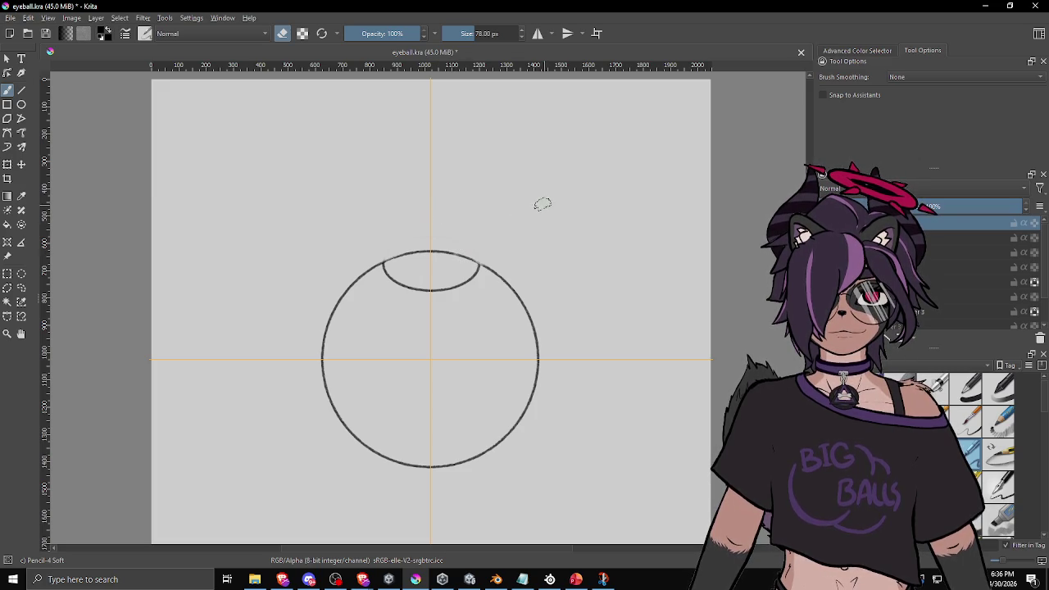
pyautogui.press('e')
pyautogui.moveTo(451, 250); pyautogui.dragTo(523, 200)
# Step: Shrink the brush to 20 px and try strokes for an up-right arrow from the circle top
pyautogui.hotkey('ctrl', 'z')
pyautogui.press('[')
pyautogui.press('[')
pyautogui.press('[')
pyautogui.moveTo(465, 248); pyautogui.dragTo(546, 200)
pyautogui.hotkey('ctrl', 'z')
pyautogui.press('[')
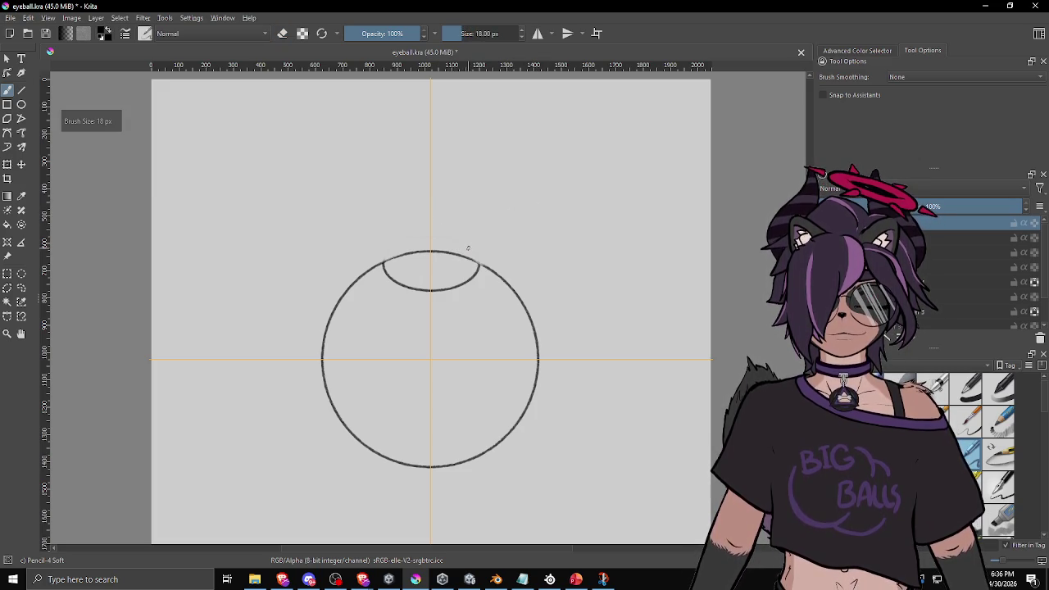
pyautogui.moveTo(464, 254); pyautogui.dragTo(521, 200)
pyautogui.hotkey('ctrl', 'z')
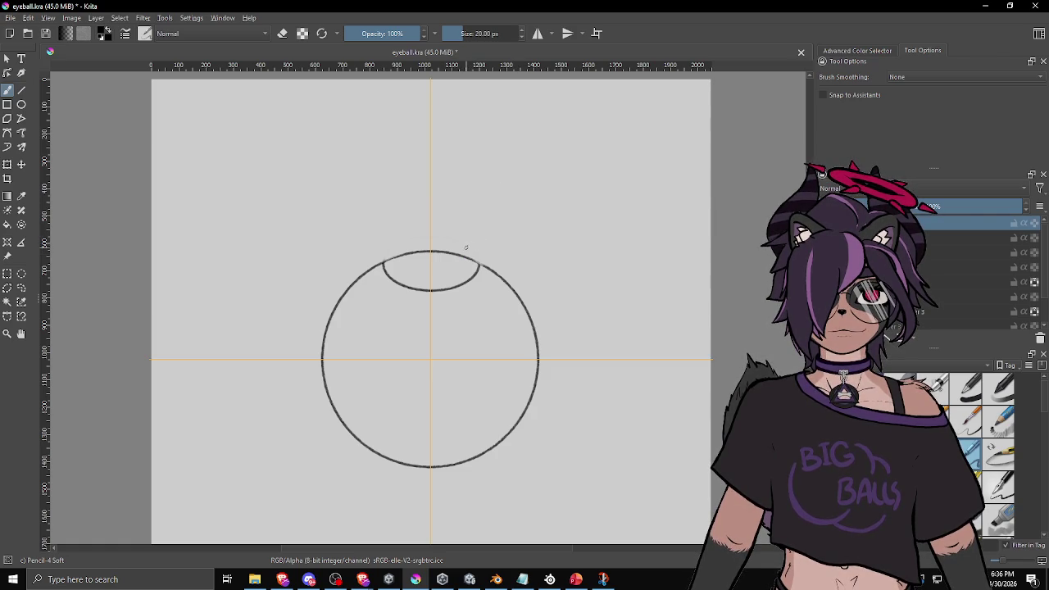
pyautogui.moveTo(464, 254)
pyautogui.mouseDown()
pyautogui.moveTo(489, 218)
pyautogui.moveTo(466, 249)
pyautogui.mouseUp()
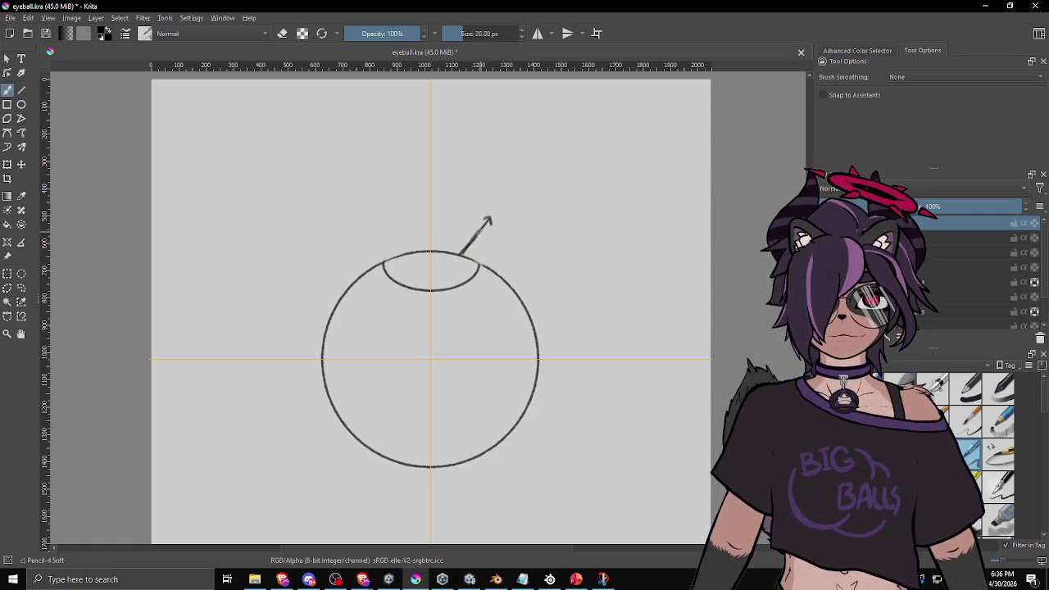
pyautogui.hotkey('ctrl', 'z')
pyautogui.hotkey('ctrl', 'z')
pyautogui.hotkey('ctrl', 'z')
# Step: Pick a tan colour and draw the arrow up-right from the circle's top
pyautogui.click(854, 51)
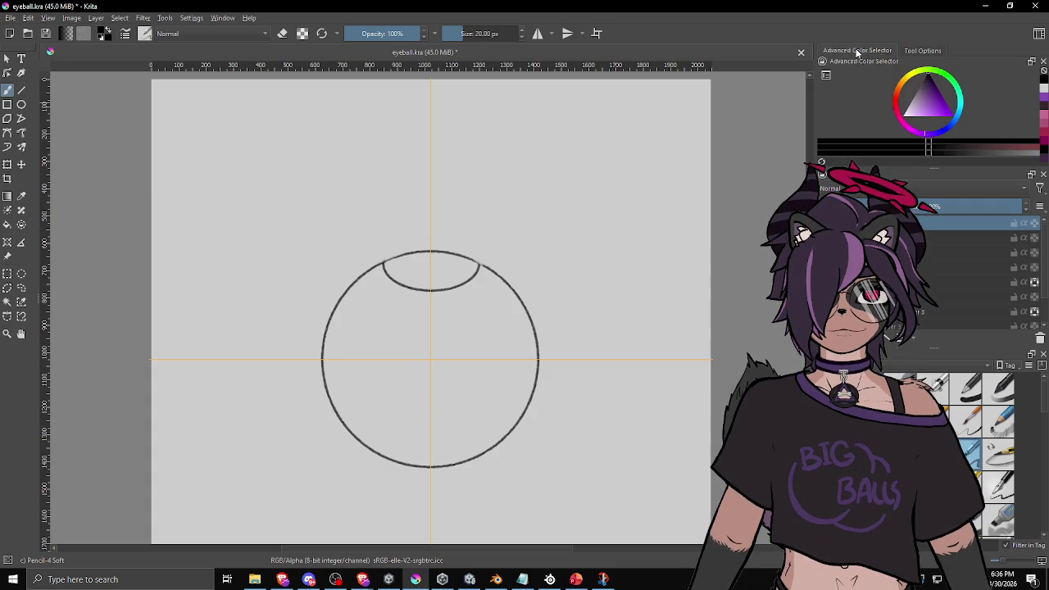
pyautogui.click(939, 99)
pyautogui.moveTo(456, 251)
pyautogui.mouseDown()
pyautogui.moveTo(485, 211)
pyautogui.moveTo(457, 248)
pyautogui.mouseUp()
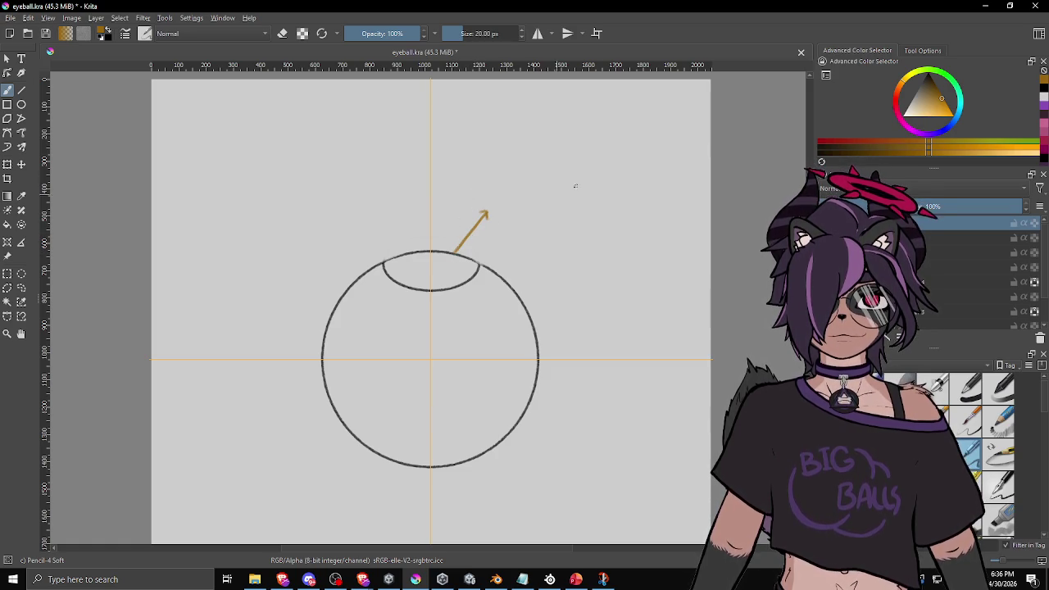
# Step: Draw a green line from the arrow's base to the inner ellipse's bottom, with a black dot at the junction
pyautogui.click(947, 78)
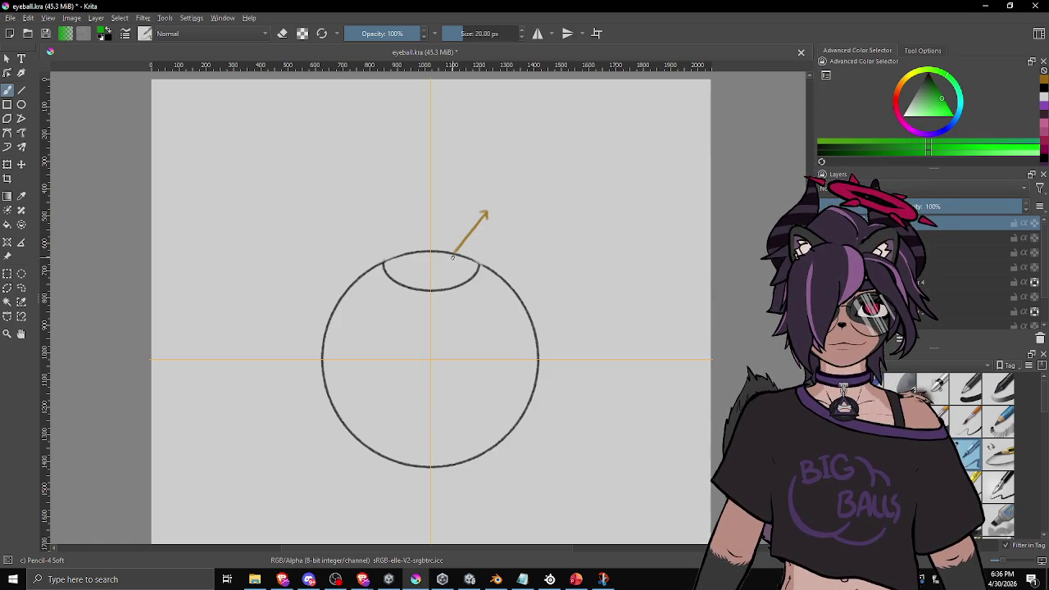
pyautogui.moveTo(451, 258); pyautogui.dragTo(440, 288)
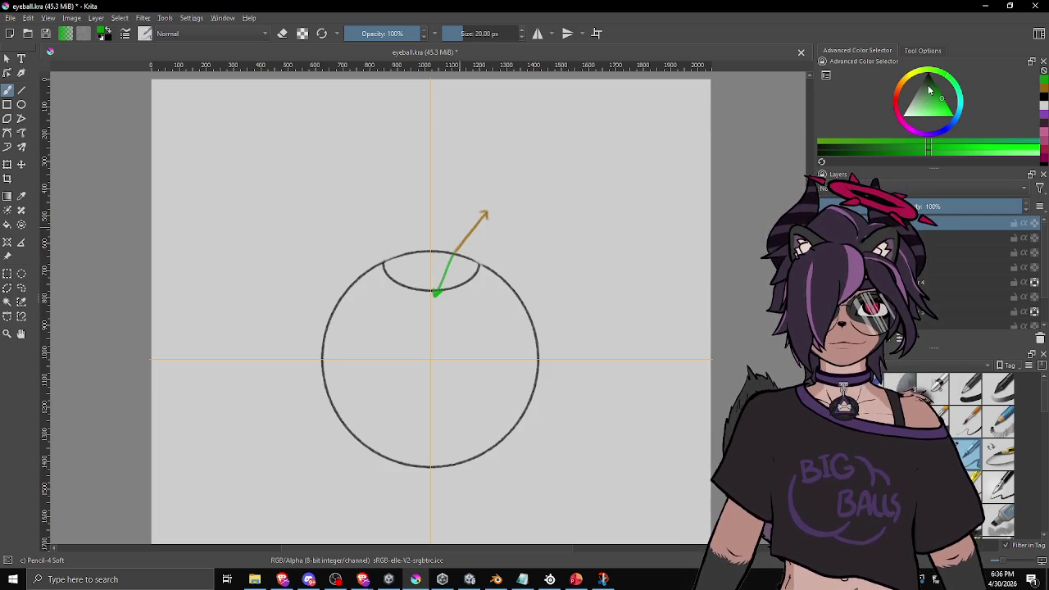
pyautogui.moveTo(926, 86); pyautogui.dragTo(927, 75)
pyautogui.moveTo(453, 253); pyautogui.dragTo(454, 253)
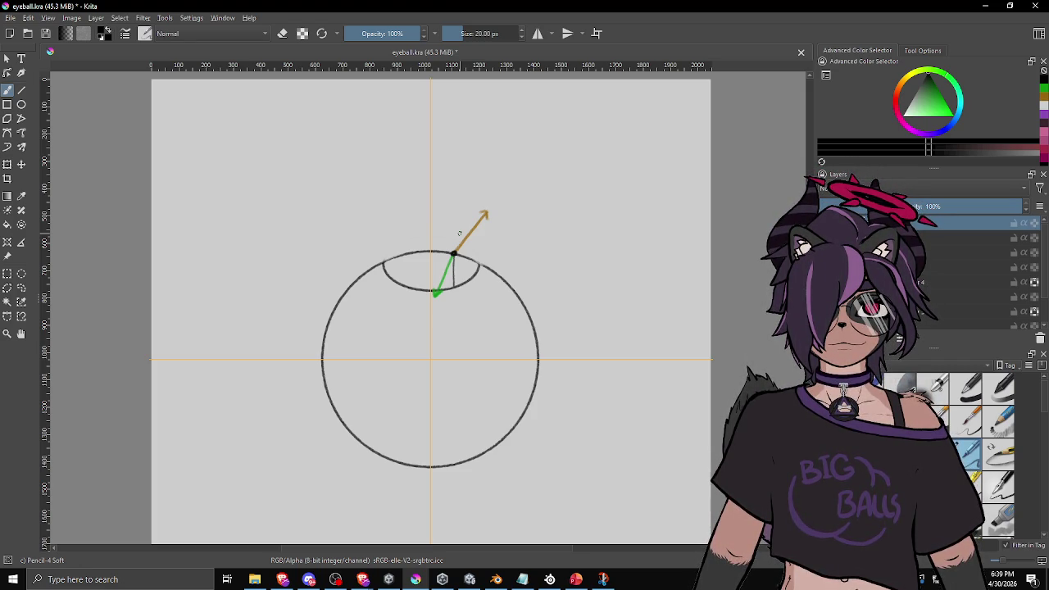
# Step: Try blue and light green paint colours in the Advanced Color Selector, ending back on blue
pyautogui.click(946, 128)
pyautogui.click(939, 98)
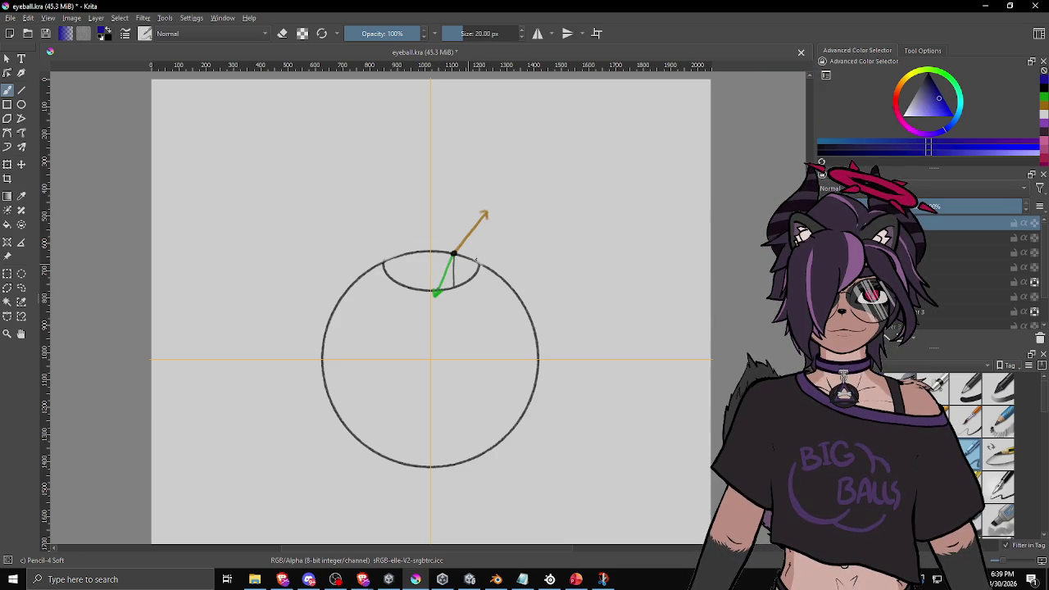
pyautogui.click(943, 75)
pyautogui.click(927, 107)
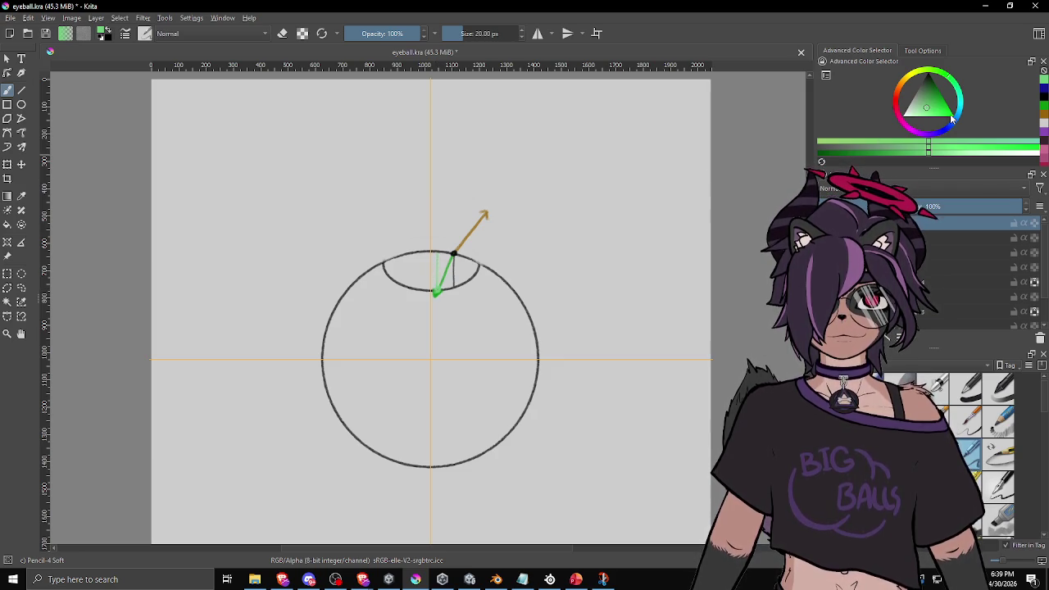
pyautogui.click(926, 133)
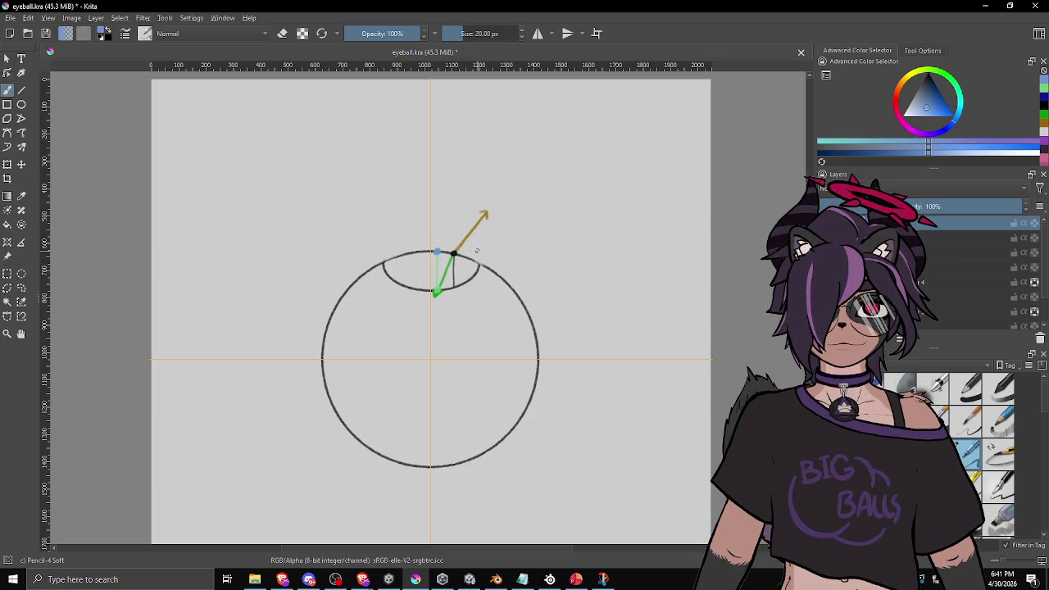
# Step: Reset the colour to black and draw a horizontal tangent line across the eyeball's top
pyautogui.press('d')
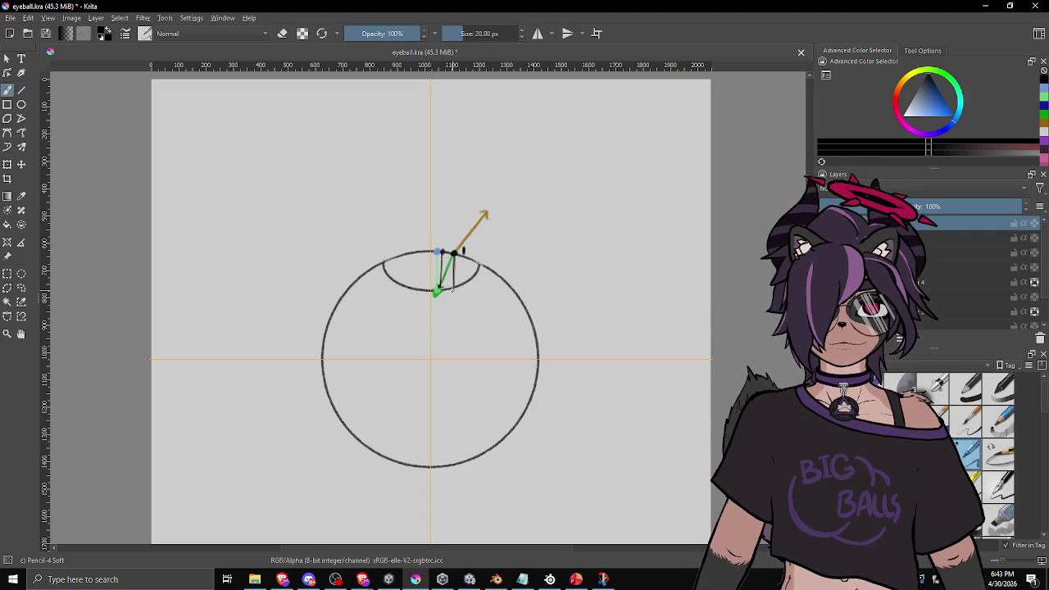
pyautogui.moveTo(373, 259); pyautogui.dragTo(518, 253)
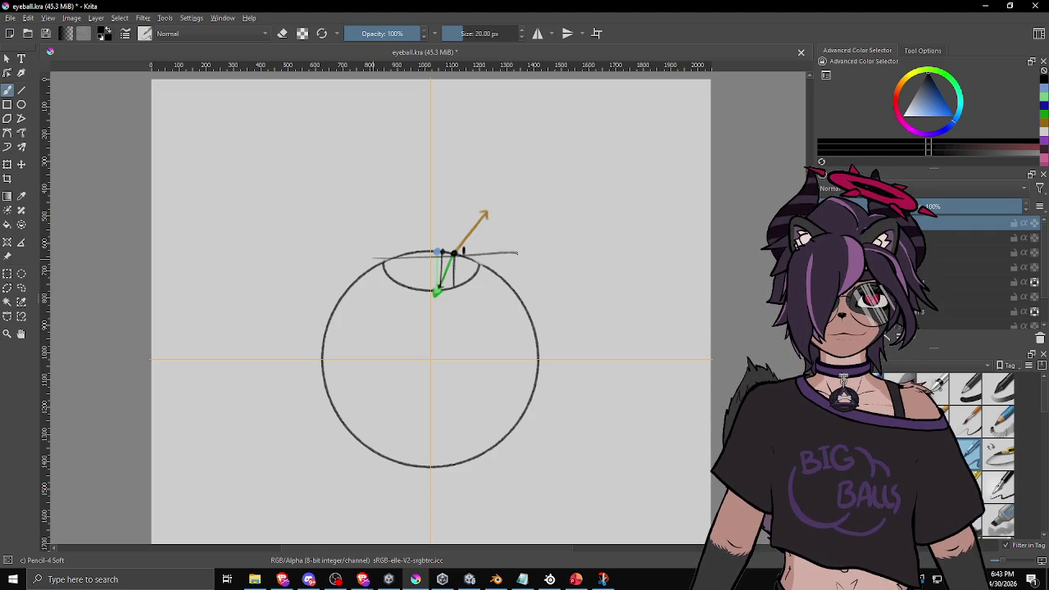
# Step: Undo that line and sketch two faint horizontal tangent strokes across the eyeball's top
pyautogui.hotkey('ctrl', 'z')
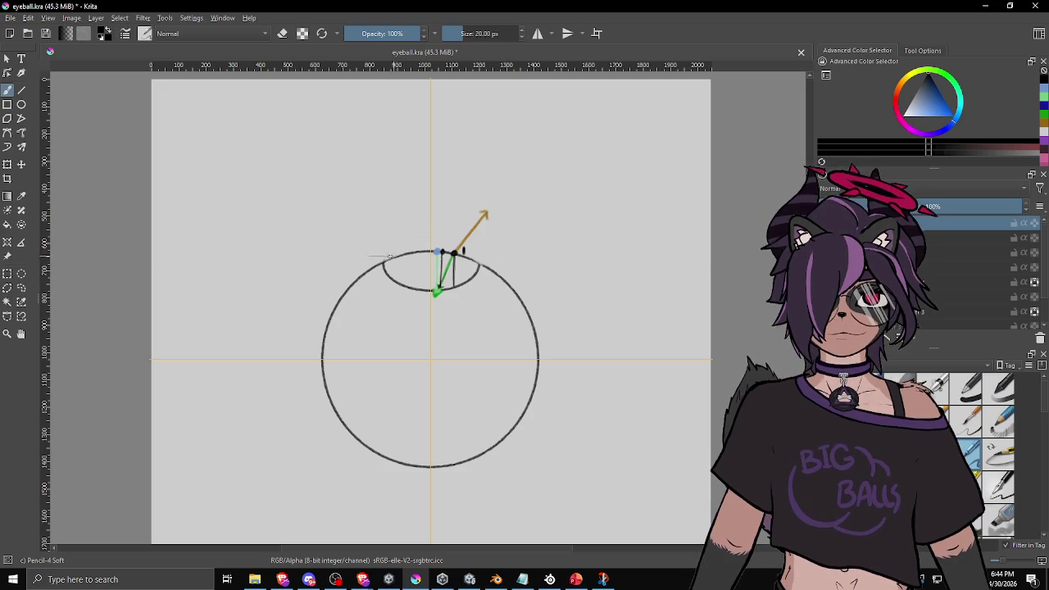
pyautogui.moveTo(365, 257); pyautogui.dragTo(515, 256)
pyautogui.moveTo(405, 254); pyautogui.dragTo(539, 252)
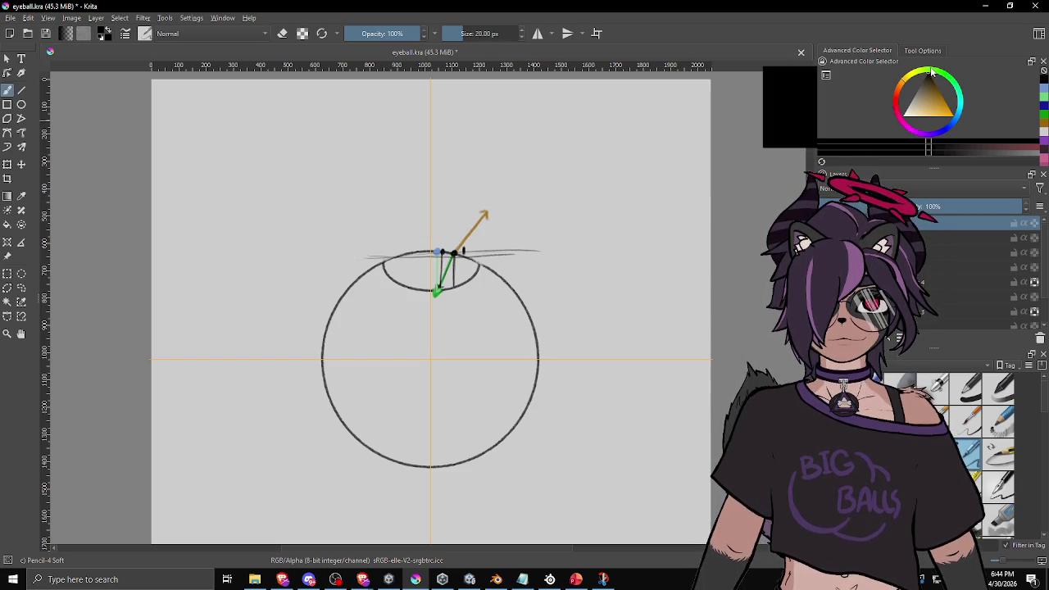
# Step: Handwrite 'refract(V, N) = R' beside the diagram and draw the upward normal arrow
pyautogui.moveTo(515, 197)
pyautogui.mouseDown()
pyautogui.moveTo(532, 184)
pyautogui.moveTo(563, 196)
pyautogui.mouseUp()
pyautogui.moveTo(557, 187)
pyautogui.mouseDown()
pyautogui.moveTo(575, 197)
pyautogui.moveTo(589, 185)
pyautogui.moveTo(592, 197)
pyautogui.moveTo(609, 179)
pyautogui.moveTo(612, 195)
pyautogui.mouseUp()
pyautogui.moveTo(455, 246)
pyautogui.mouseDown()
pyautogui.moveTo(462, 208)
pyautogui.moveTo(454, 230)
pyautogui.moveTo(458, 220)
pyautogui.moveTo(483, 230)
pyautogui.mouseUp()
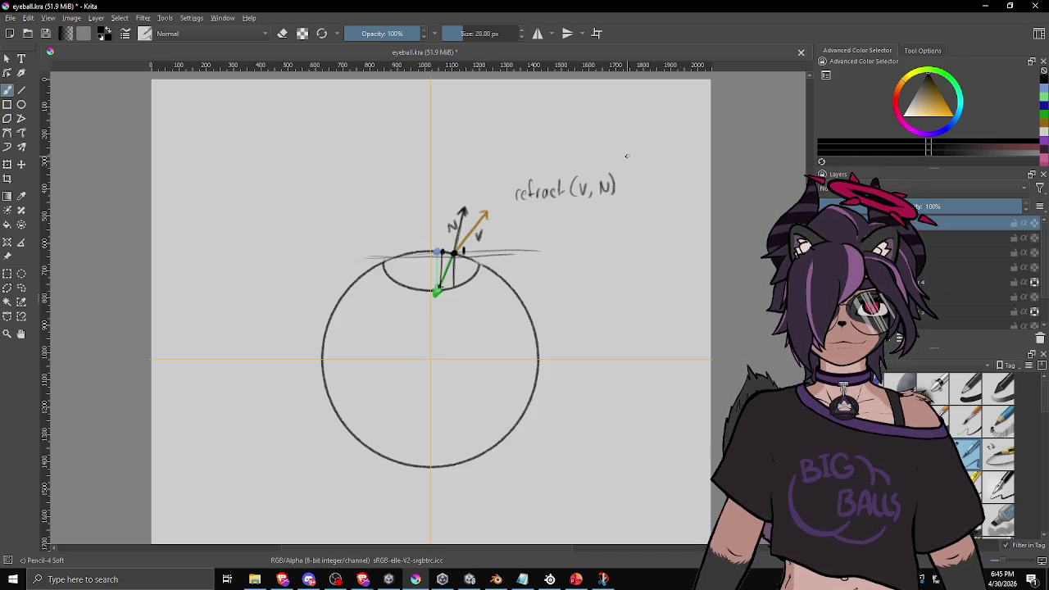
pyautogui.moveTo(621, 183); pyautogui.dragTo(628, 186)
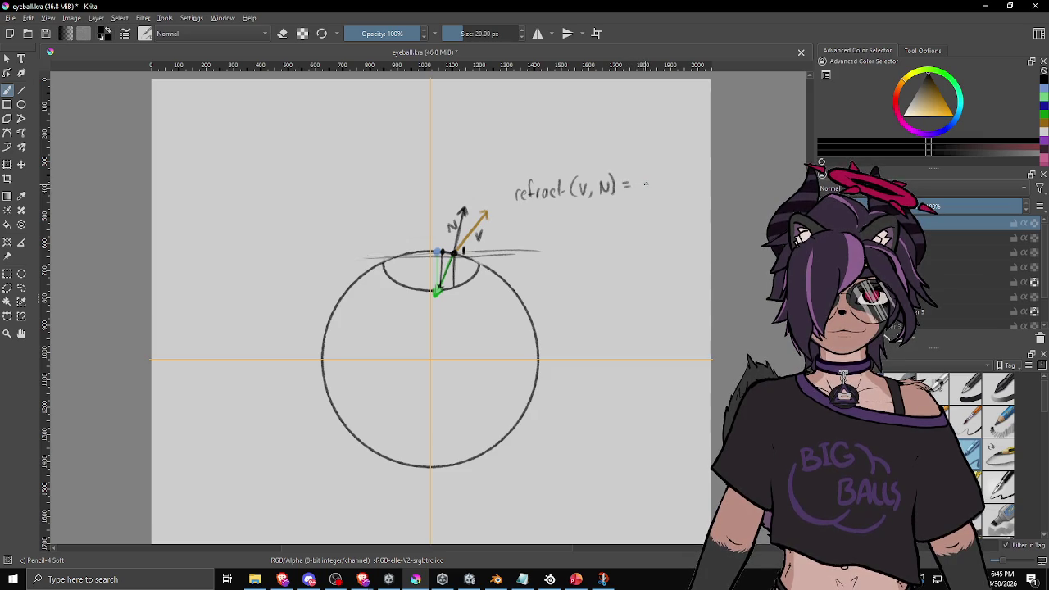
pyautogui.moveTo(642, 177)
pyautogui.mouseDown()
pyautogui.moveTo(642, 192)
pyautogui.moveTo(657, 192)
pyautogui.mouseUp()
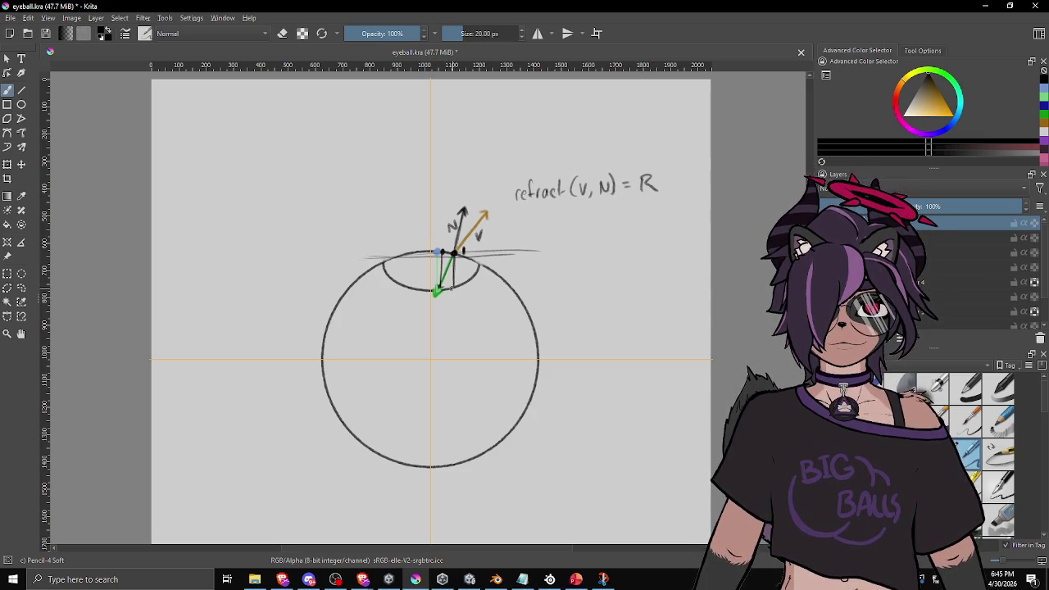
# Step: Label the green arrow R and write 'R·height = R_h' below the formula
pyautogui.moveTo(444, 295); pyautogui.dragTo(444, 307)
pyautogui.moveTo(445, 295); pyautogui.dragTo(454, 307)
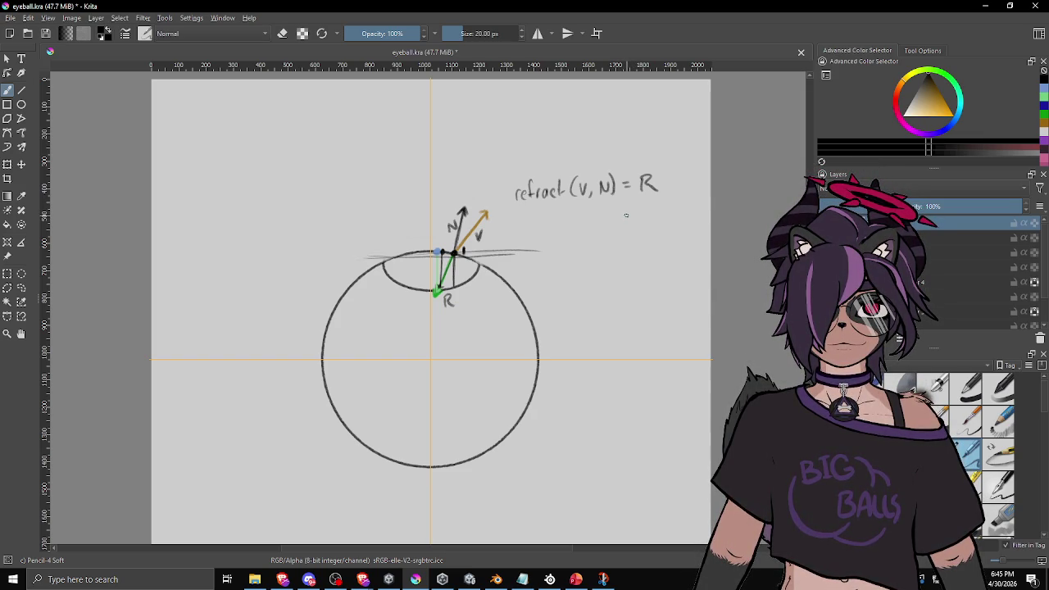
pyautogui.moveTo(562, 219)
pyautogui.mouseDown()
pyautogui.moveTo(562, 233)
pyautogui.moveTo(609, 229)
pyautogui.moveTo(613, 241)
pyautogui.moveTo(625, 231)
pyautogui.mouseUp()
pyautogui.moveTo(623, 222); pyautogui.dragTo(641, 222)
pyautogui.moveTo(633, 227); pyautogui.dragTo(649, 232)
pyautogui.moveTo(649, 217); pyautogui.dragTo(667, 236)
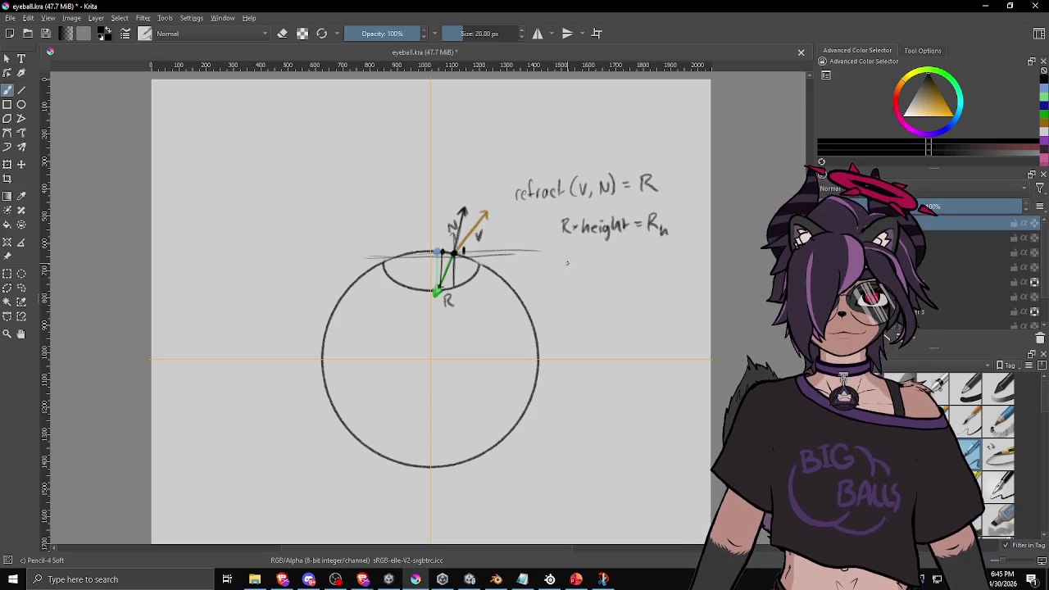
# Step: Handwrite 'proj(R_h, Eye_N) = offset' under the formulas, with an Eye_N label on the tangent
pyautogui.moveTo(562, 259)
pyautogui.mouseDown()
pyautogui.moveTo(572, 273)
pyautogui.moveTo(589, 264)
pyautogui.mouseUp()
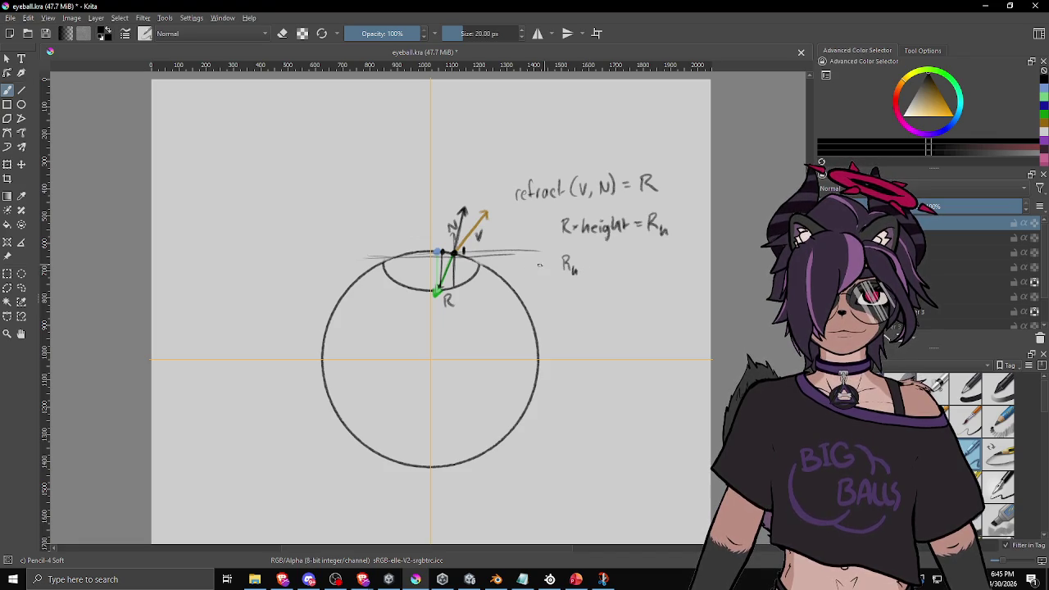
pyautogui.moveTo(516, 269)
pyautogui.mouseDown()
pyautogui.moveTo(537, 282)
pyautogui.moveTo(538, 268)
pyautogui.moveTo(588, 275)
pyautogui.mouseUp()
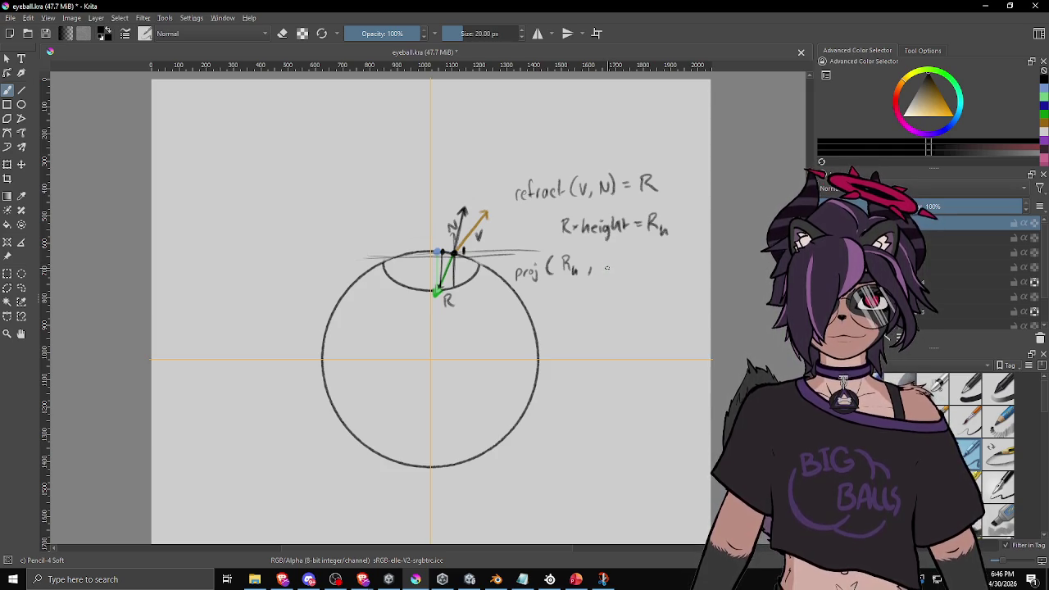
pyautogui.moveTo(525, 231)
pyautogui.mouseDown()
pyautogui.moveTo(526, 249)
pyautogui.moveTo(529, 237)
pyautogui.moveTo(599, 270)
pyautogui.mouseUp()
pyautogui.moveTo(599, 258); pyautogui.dragTo(610, 258)
pyautogui.moveTo(599, 263)
pyautogui.mouseDown()
pyautogui.moveTo(614, 277)
pyautogui.moveTo(633, 262)
pyautogui.moveTo(639, 274)
pyautogui.mouseUp()
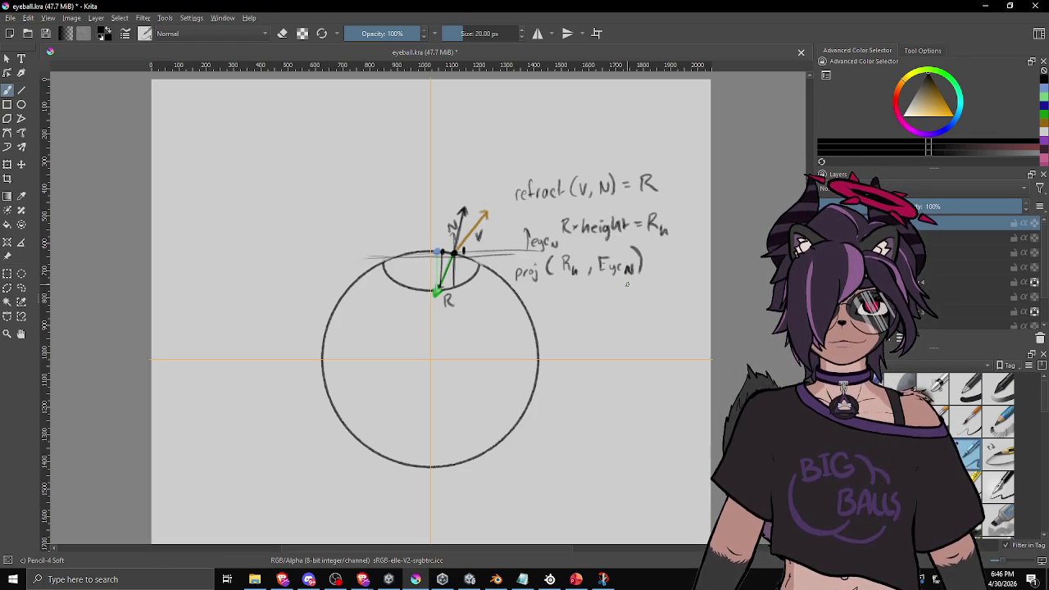
pyautogui.moveTo(652, 271); pyautogui.dragTo(649, 281)
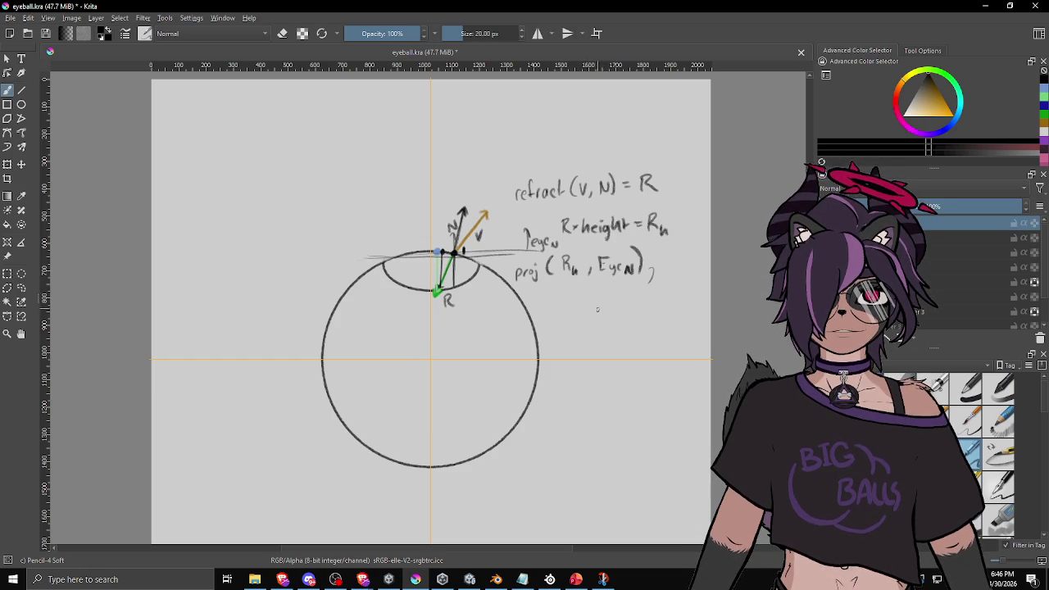
pyautogui.moveTo(592, 287); pyautogui.dragTo(598, 287)
pyautogui.moveTo(591, 291); pyautogui.dragTo(627, 297)
pyautogui.moveTo(635, 294); pyautogui.dragTo(644, 296)
pyautogui.moveTo(640, 289); pyautogui.dragTo(651, 289)
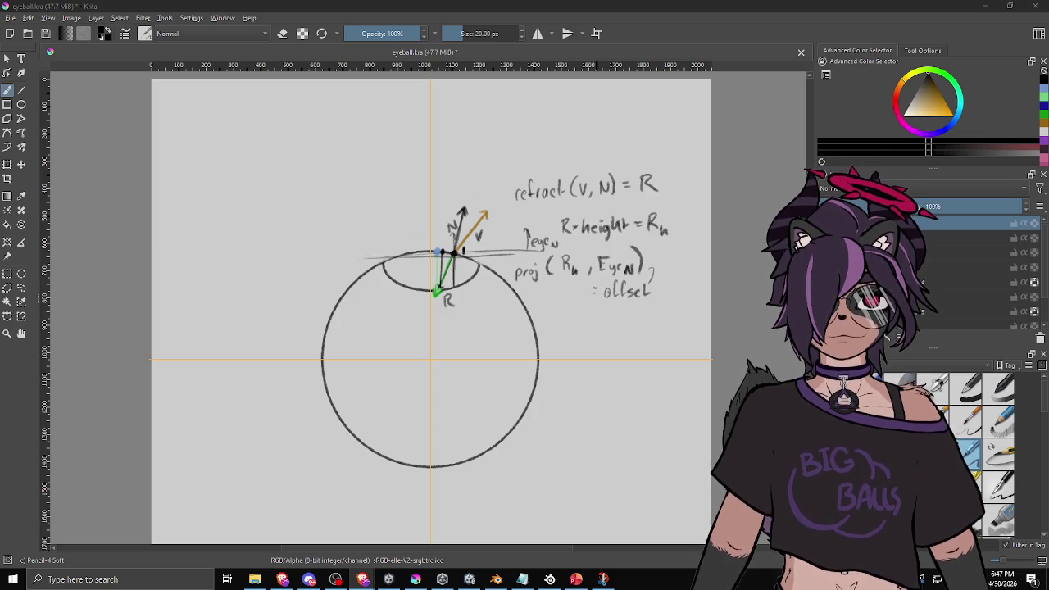
# Step: Nudge the sketch view left and switch to the Unity editor
pyautogui.moveTo(421, 311)
pyautogui.mouseDown()
pyautogui.moveTo(381, 310)
pyautogui.moveTo(394, 283)
pyautogui.mouseUp()
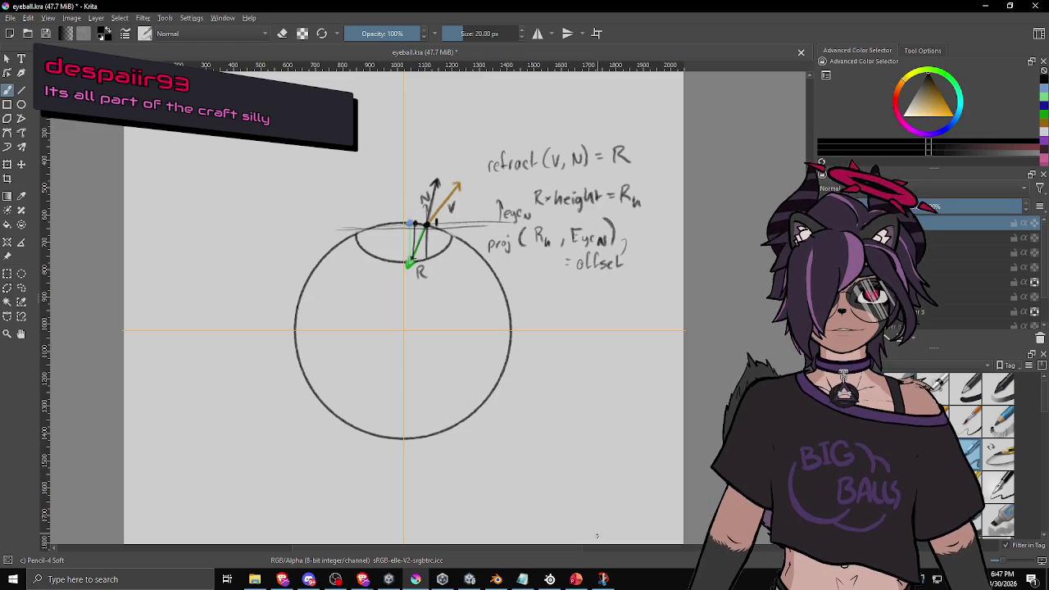
pyautogui.click(469, 579)
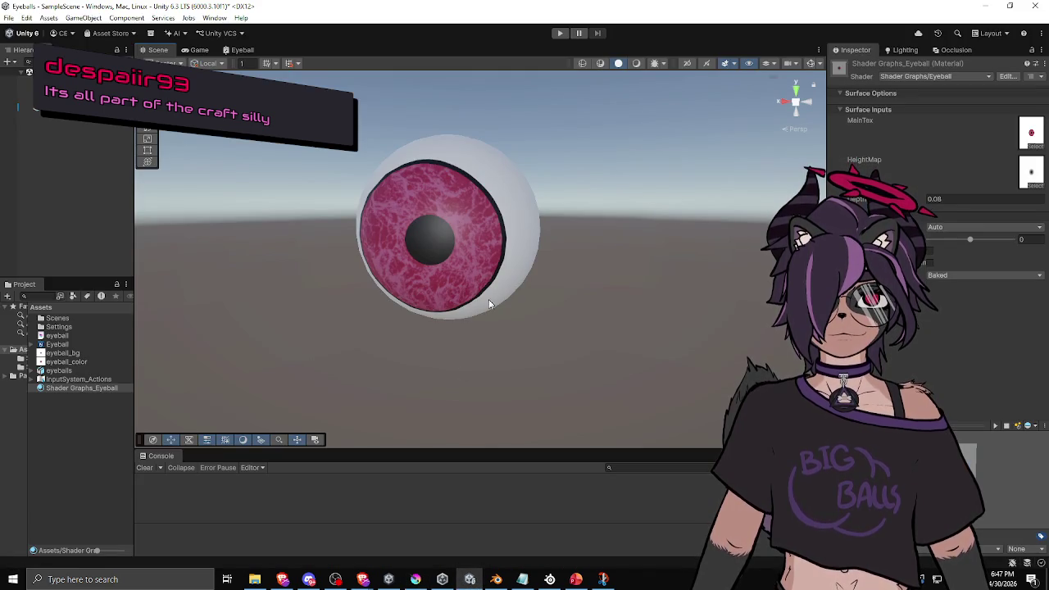
# Step: In the Eyeball shader graph, box-select the node chain and delete it
pyautogui.click(242, 50)
pyautogui.moveTo(417, 271); pyautogui.dragTo(479, 211)
pyautogui.rightClick(352, 172)
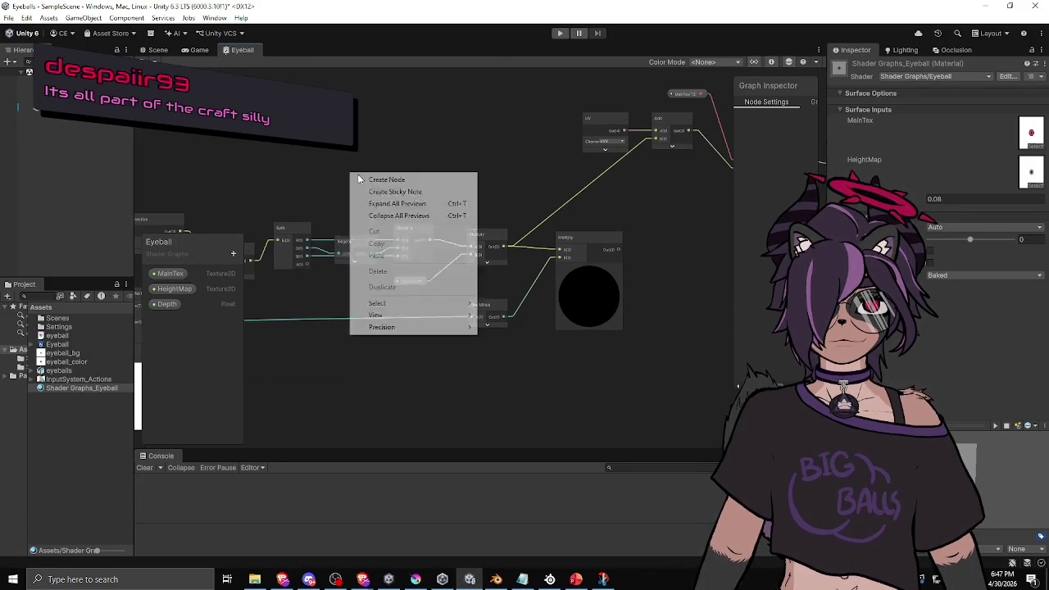
pyautogui.click(287, 154)
pyautogui.scroll(-5, 485, 151)
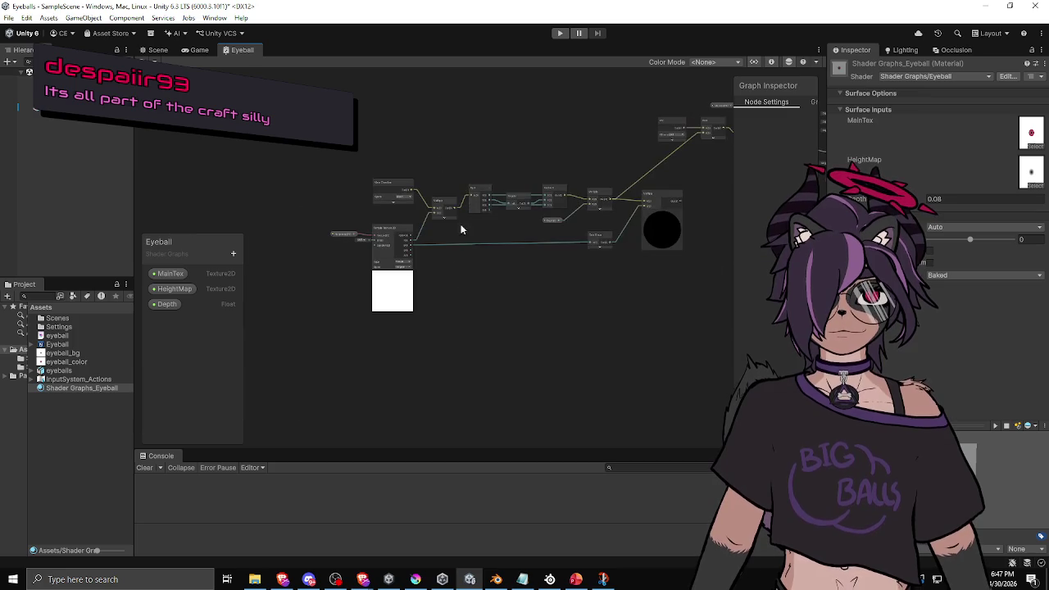
pyautogui.moveTo(281, 402)
pyautogui.mouseDown()
pyautogui.moveTo(515, 276)
pyautogui.moveTo(677, 131)
pyautogui.mouseUp()
pyautogui.press('Delete')
# Step: Delete the leftover Sample Texture 2D node and recentre the view on the output stack
pyautogui.moveTo(613, 210); pyautogui.dragTo(374, 263)
pyautogui.moveTo(386, 375)
pyautogui.mouseDown()
pyautogui.moveTo(484, 188)
pyautogui.moveTo(471, 197)
pyautogui.mouseUp()
pyautogui.press('Delete')
pyautogui.scroll(4, 412, 197)
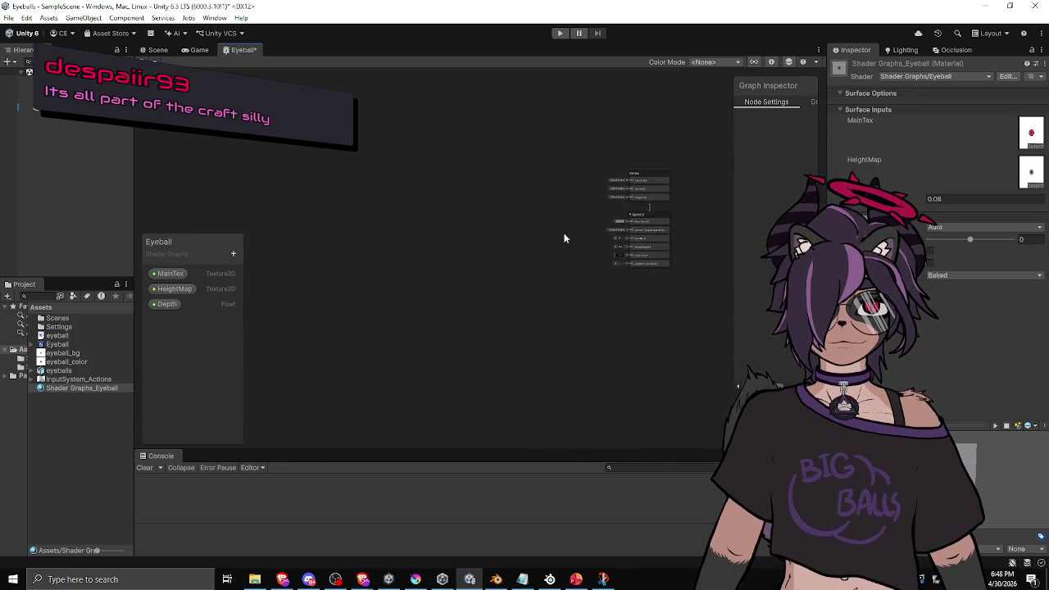
pyautogui.moveTo(537, 201); pyautogui.dragTo(433, 245)
pyautogui.moveTo(228, 245); pyautogui.dragTo(211, 203)
# Step: Refer back to the Krita sketch, then return to the Eyeball graph to add a node
pyautogui.click(415, 579)
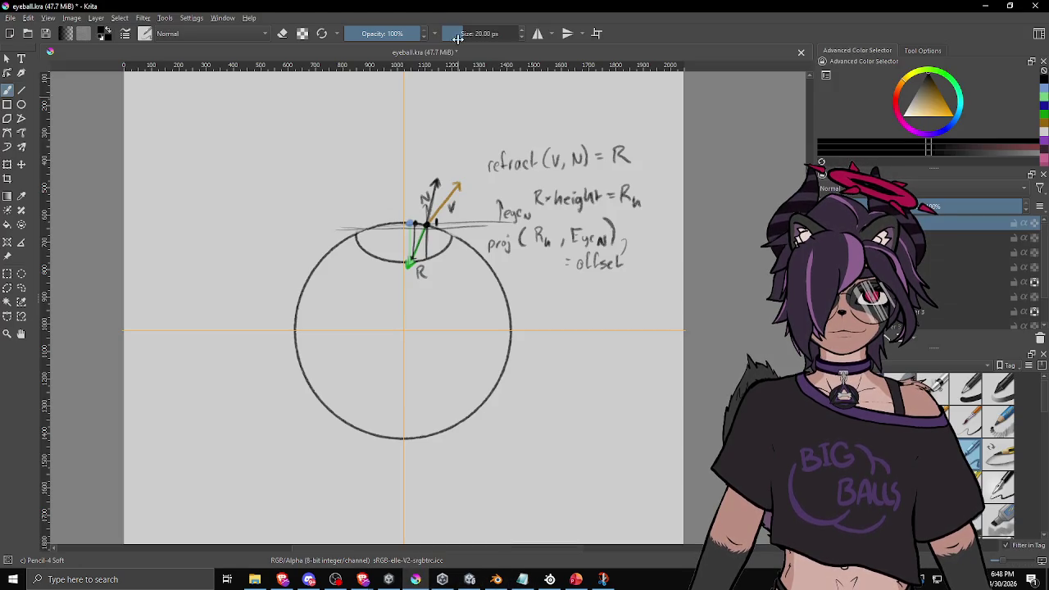
pyautogui.hotkey('alt', 'Tab')
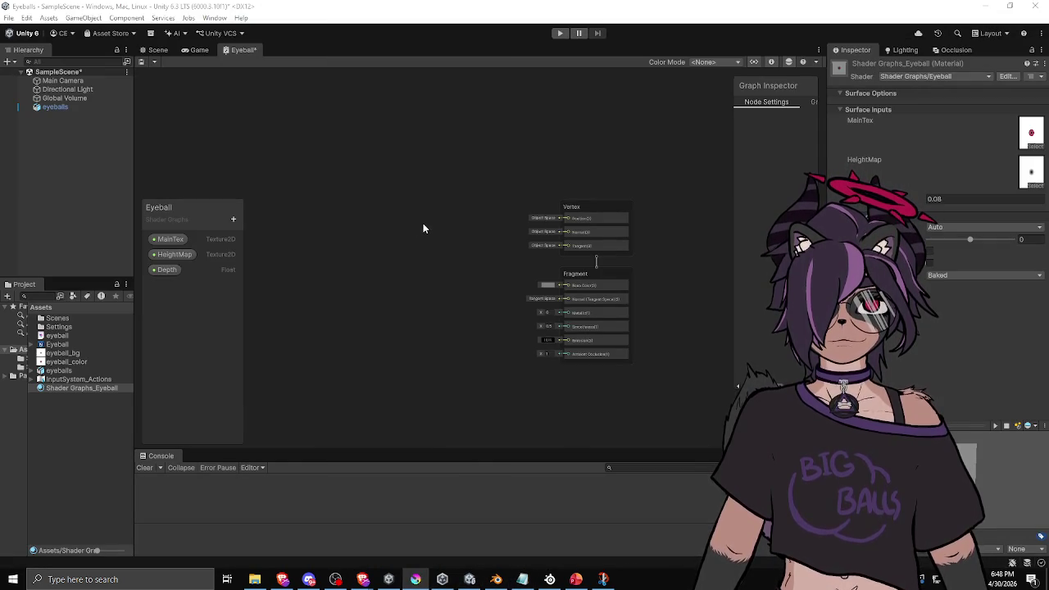
pyautogui.scroll(2, 383, 241)
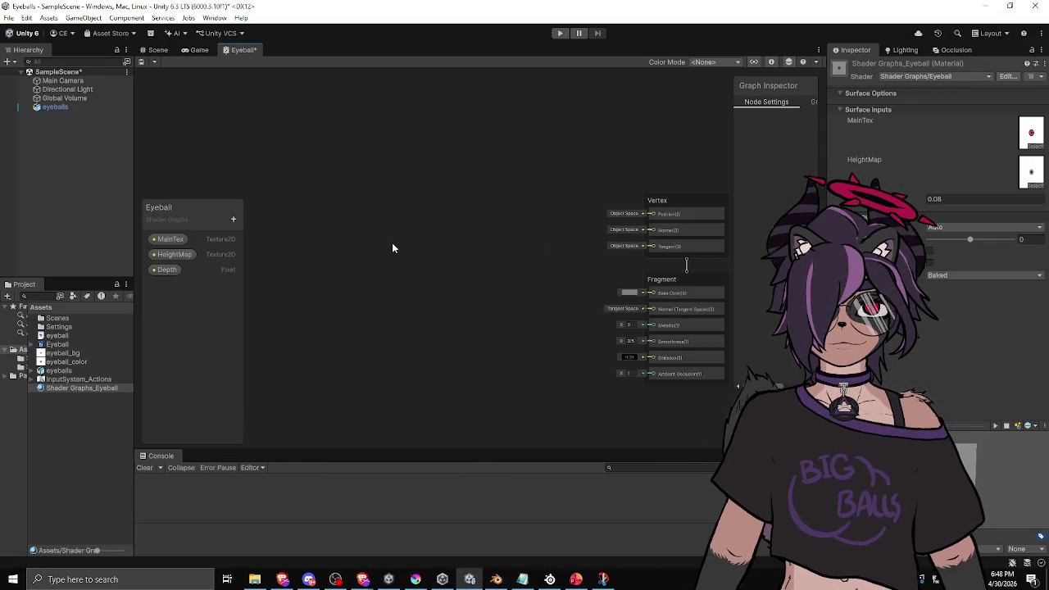
pyautogui.scroll(3, 416, 251)
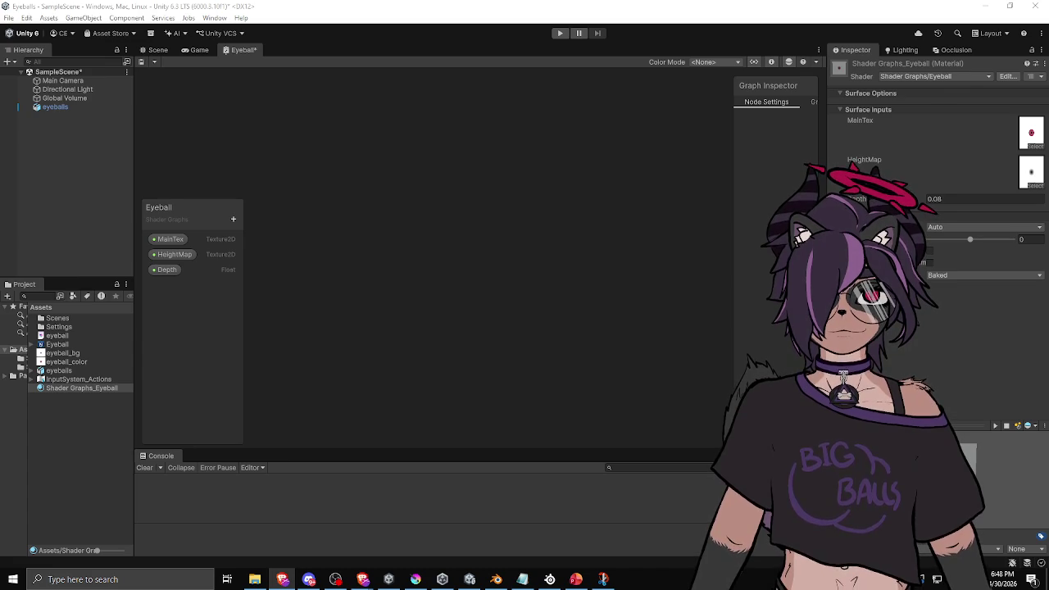
pyautogui.rightClick(431, 218)
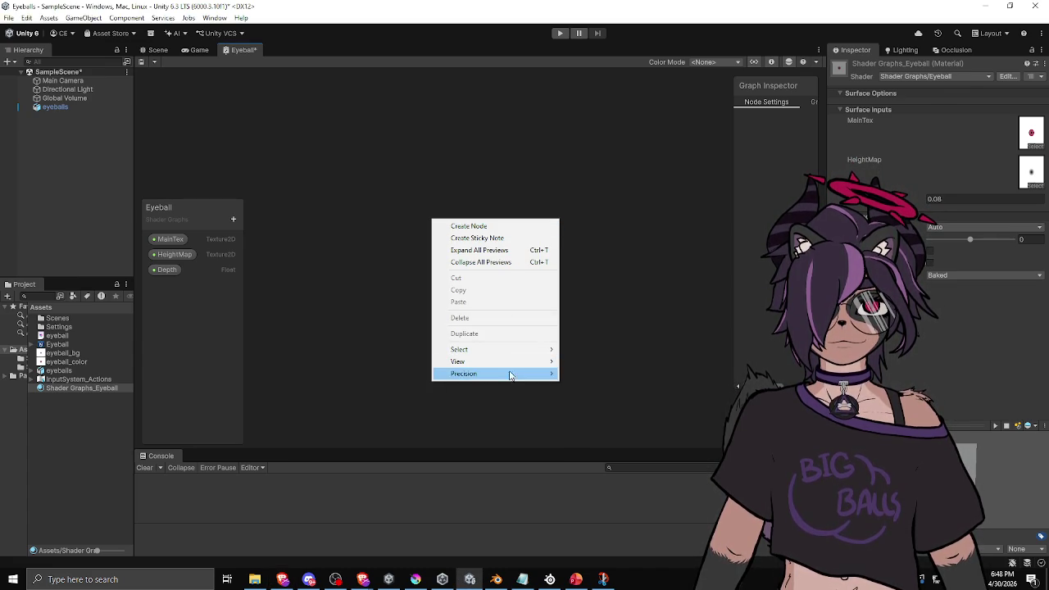
# Step: Add a Custom Function node to the Eyeball graph by searching 'custom'
pyautogui.moveTo(495, 354)
pyautogui.click(484, 225)
pyautogui.write('custom')
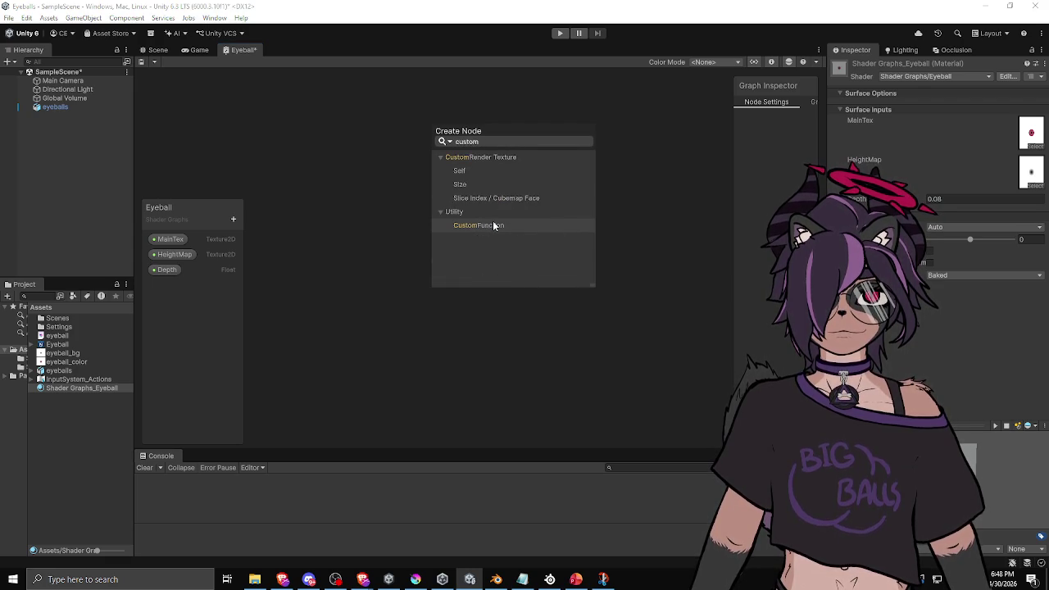
pyautogui.click(493, 227)
# Step: Set the Custom Function type to String and add one Vector 3 input
pyautogui.click(456, 240)
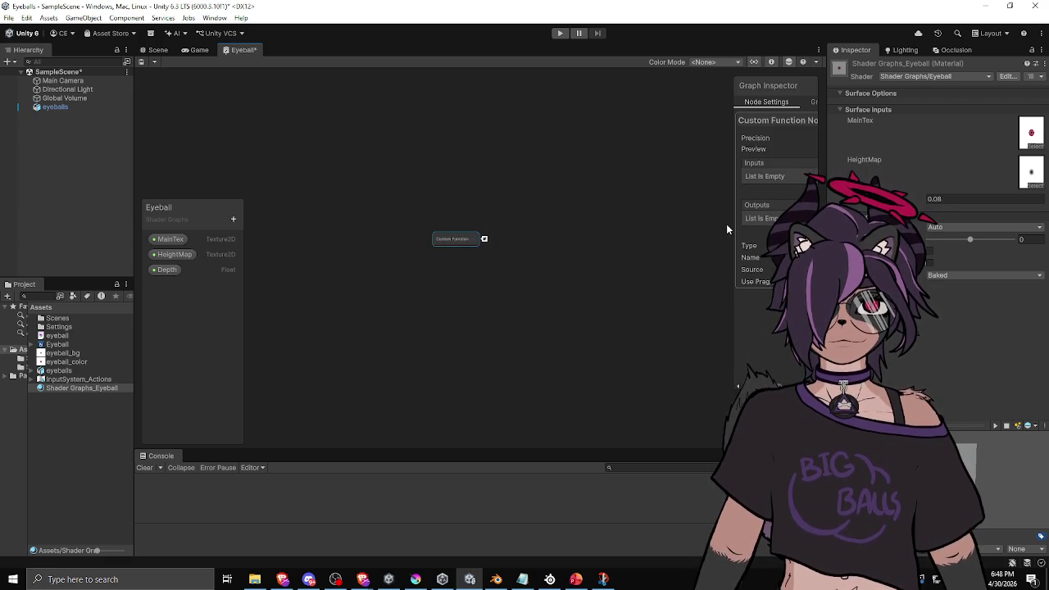
pyautogui.click(708, 245)
pyautogui.click(679, 271)
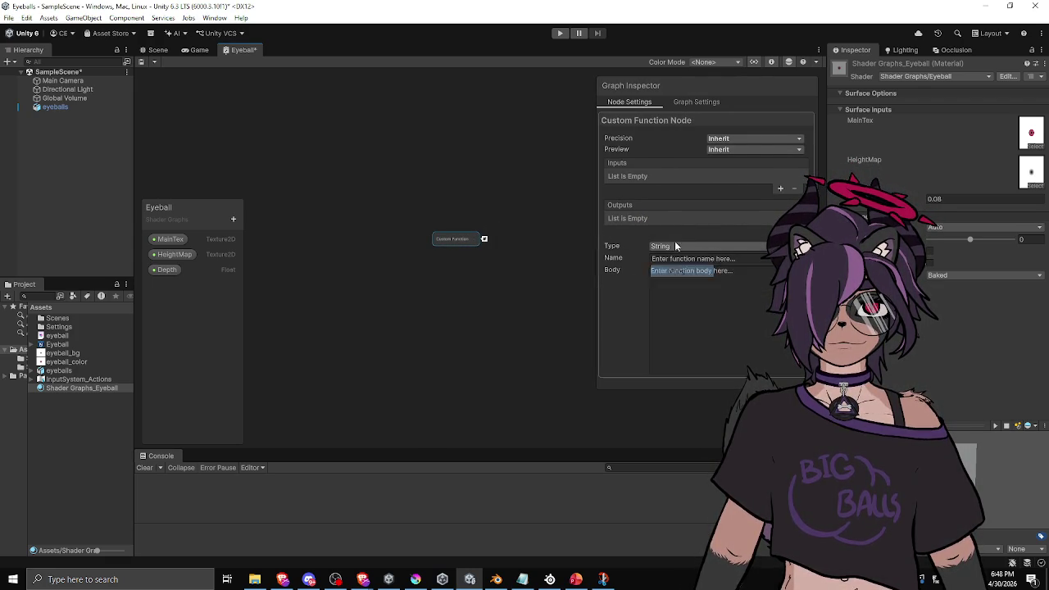
pyautogui.click(780, 188)
pyautogui.click(721, 175)
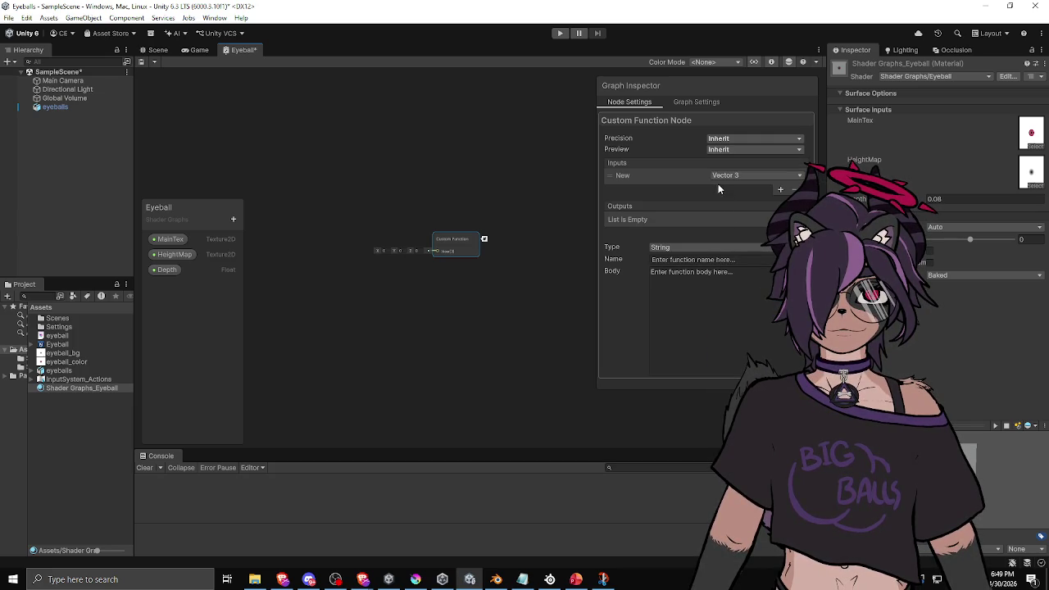
# Step: Name the first input V and add a second input
pyautogui.write('V')
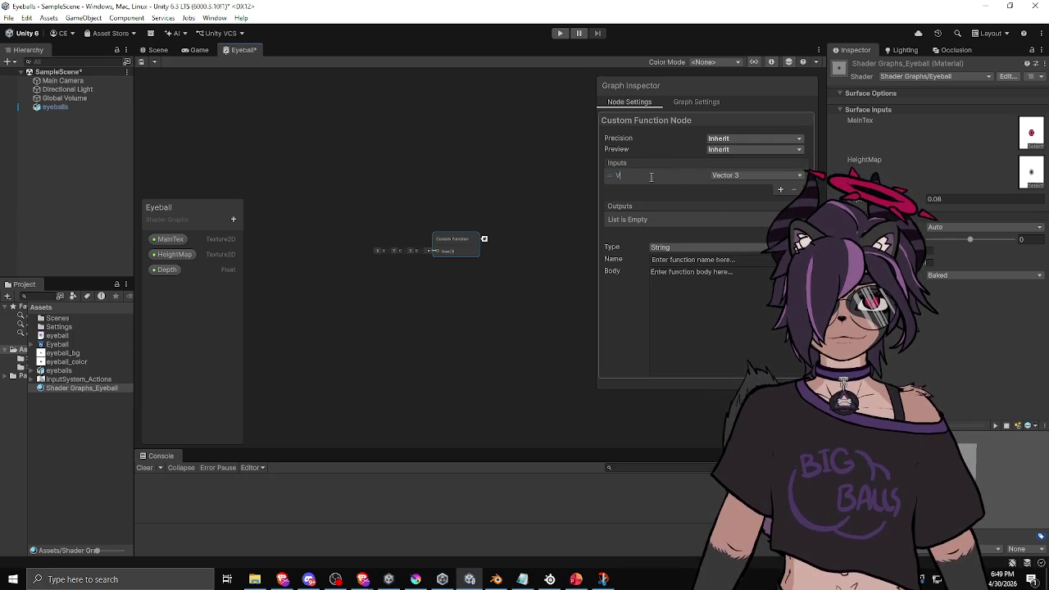
pyautogui.click(780, 189)
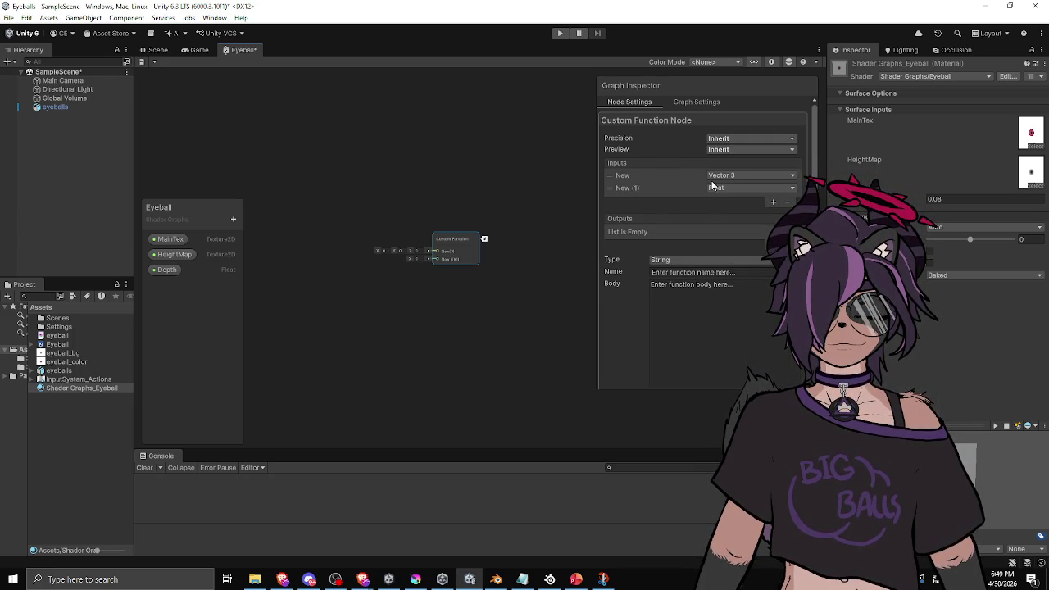
pyautogui.doubleClick(625, 174)
pyautogui.write('V')
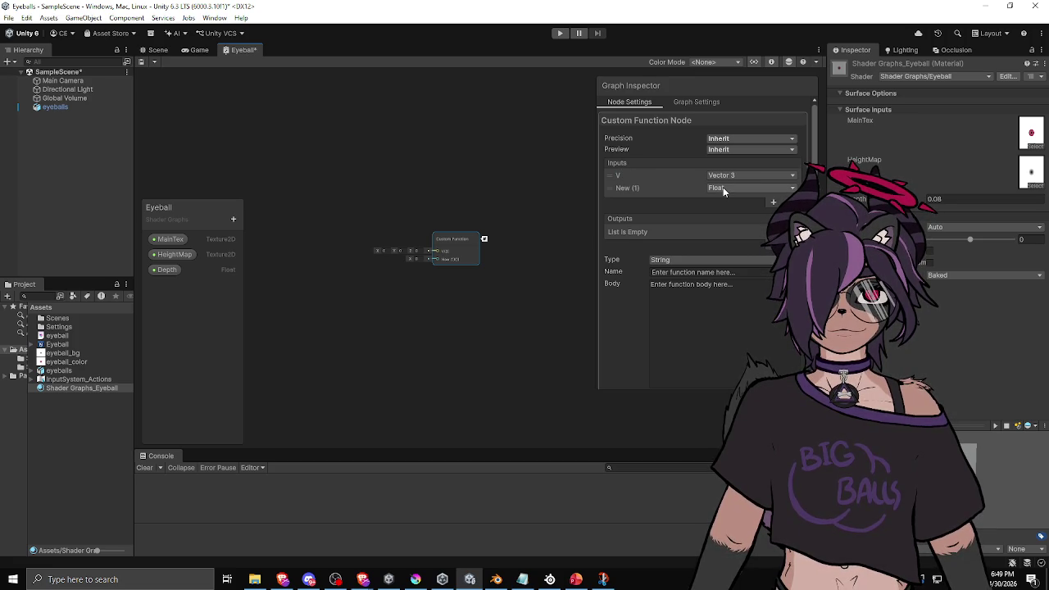
# Step: Make the second input a Vector 3 named N
pyautogui.click(723, 187)
pyautogui.click(651, 195)
pyautogui.click(629, 188)
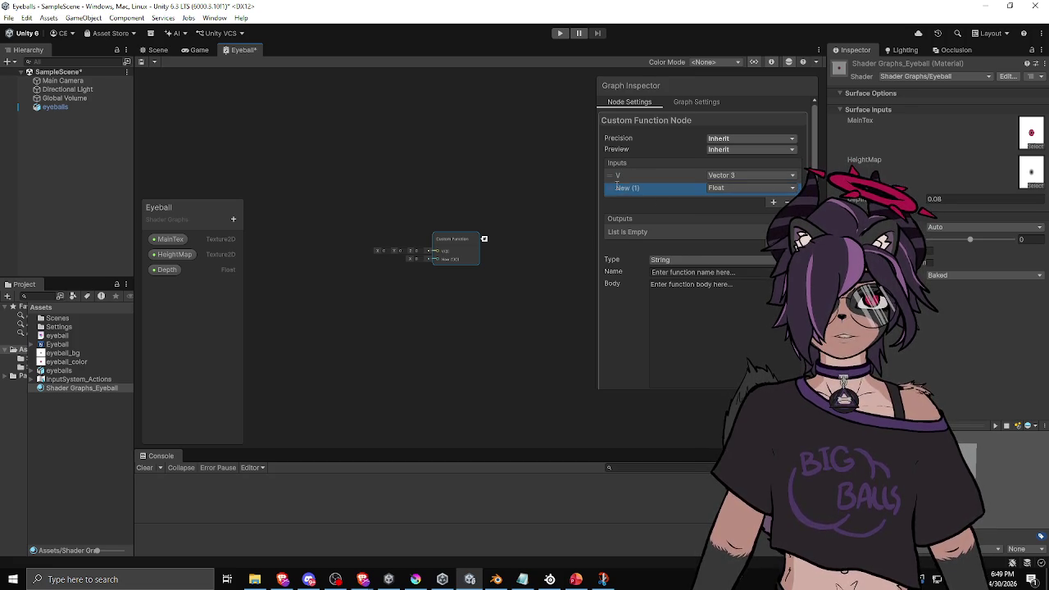
pyautogui.click(718, 188)
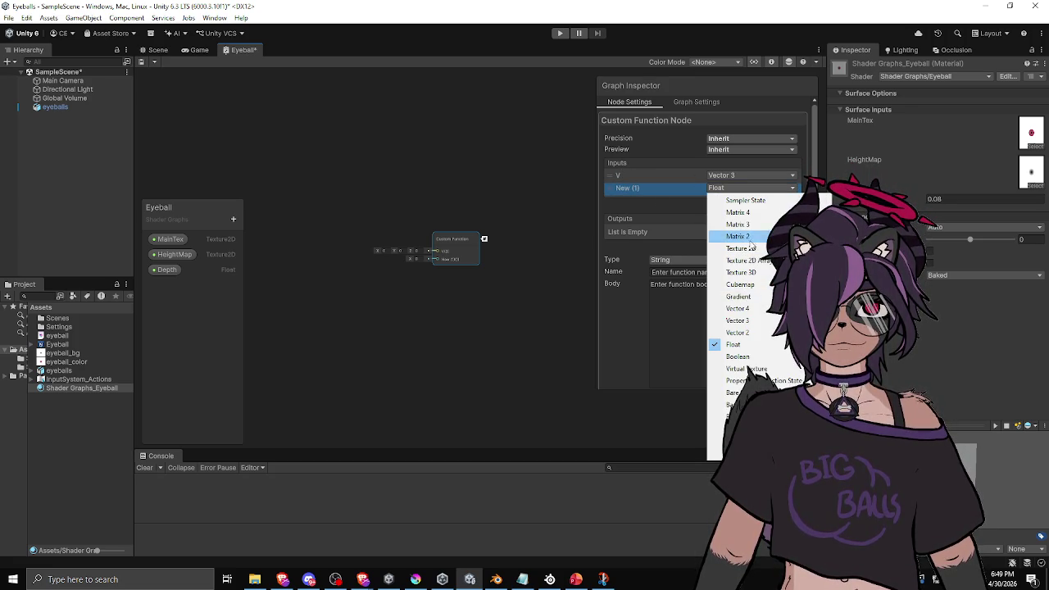
pyautogui.click(752, 321)
pyautogui.doubleClick(629, 187)
pyautogui.write('N')
pyautogui.press('Return')
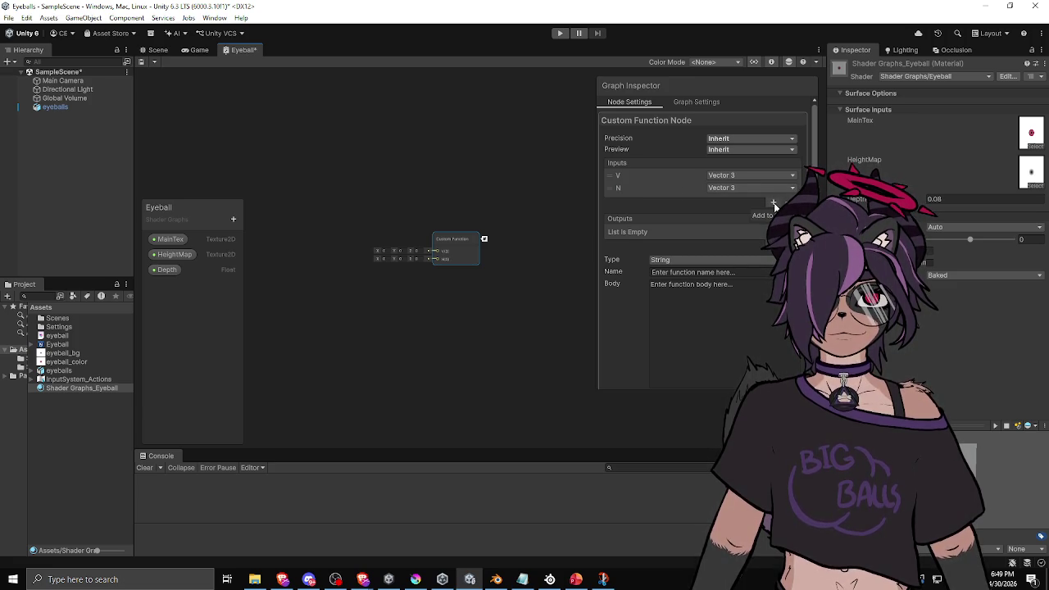
# Step: Add a Float input IOR and a Vector 2 output named Offset
pyautogui.click(774, 203)
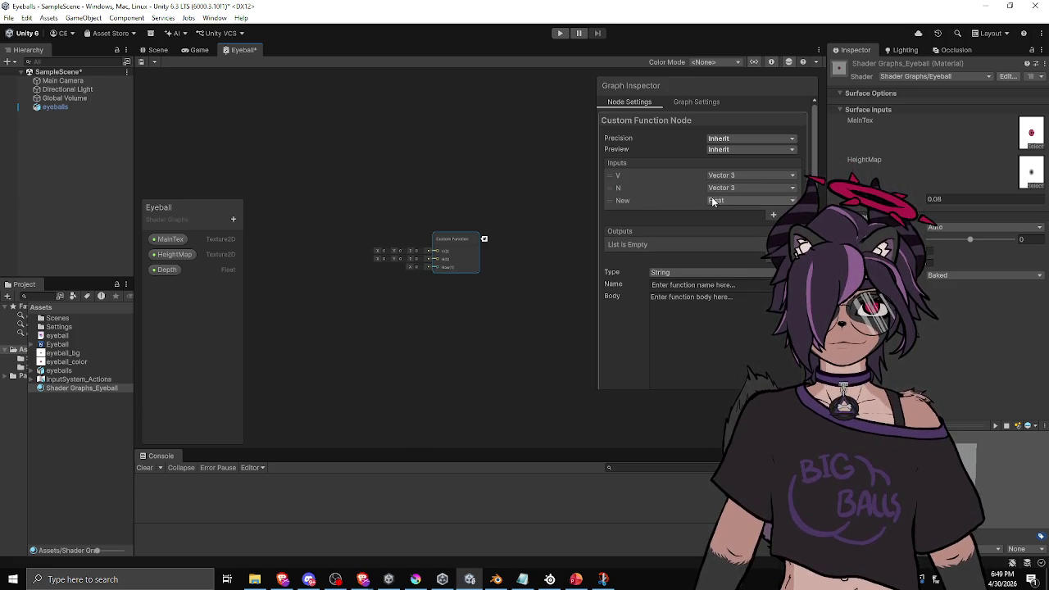
pyautogui.write('IOR')
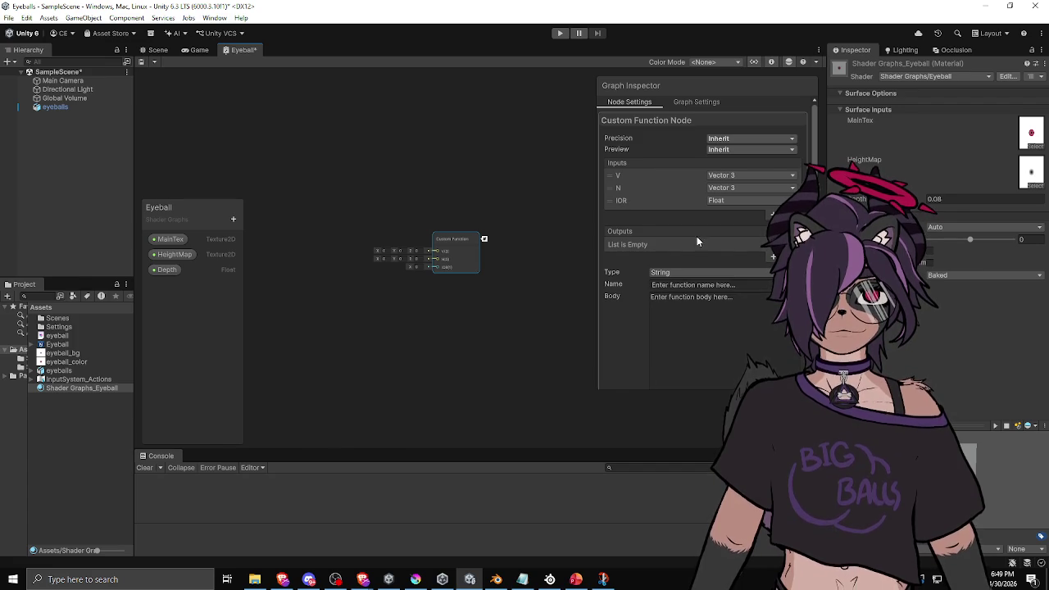
pyautogui.click(773, 257)
pyautogui.click(738, 244)
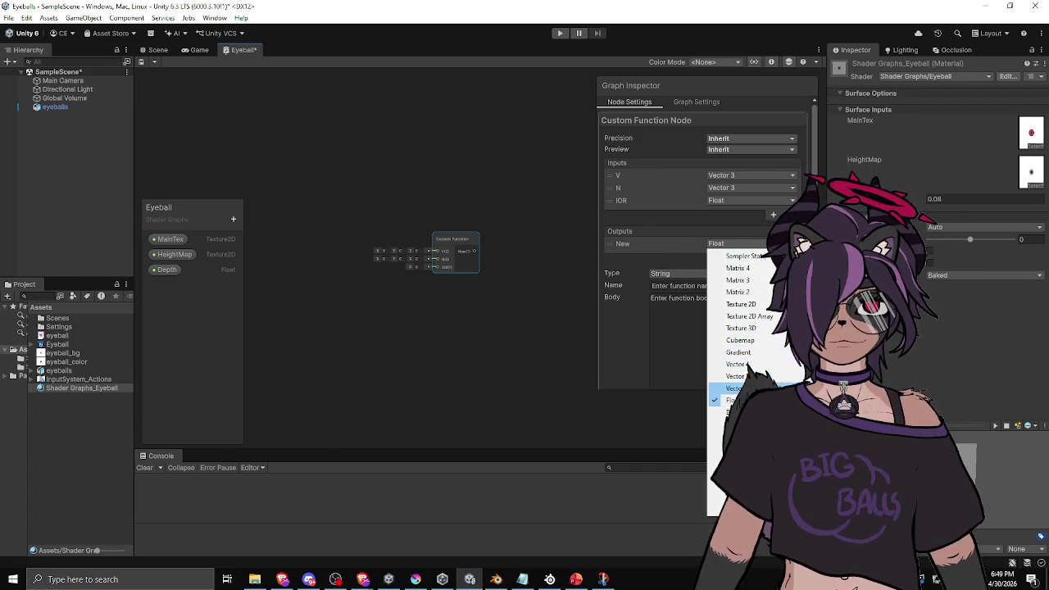
pyautogui.click(735, 388)
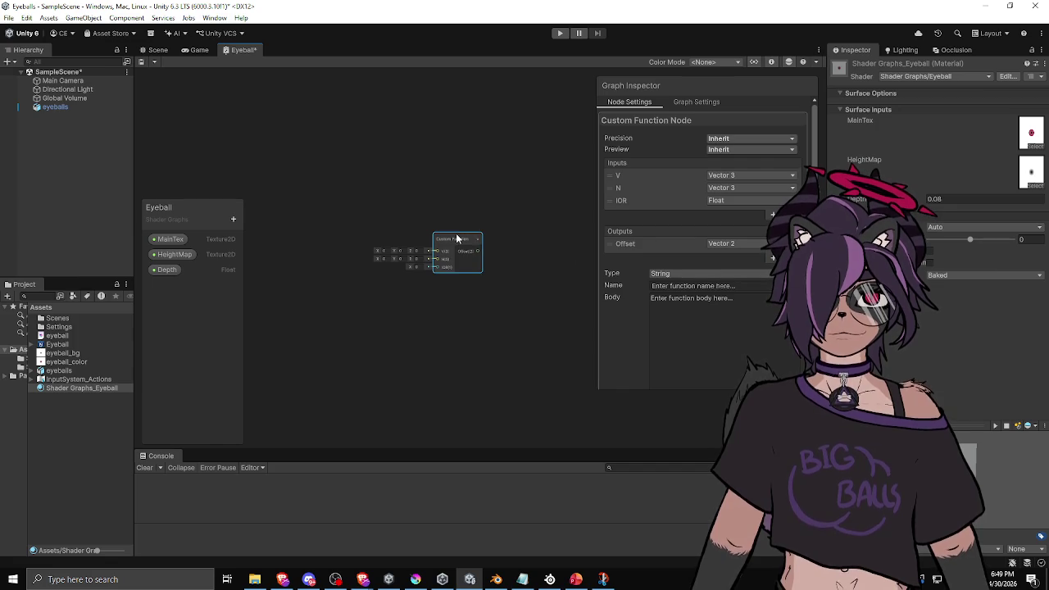
pyautogui.moveTo(456, 236); pyautogui.dragTo(414, 214)
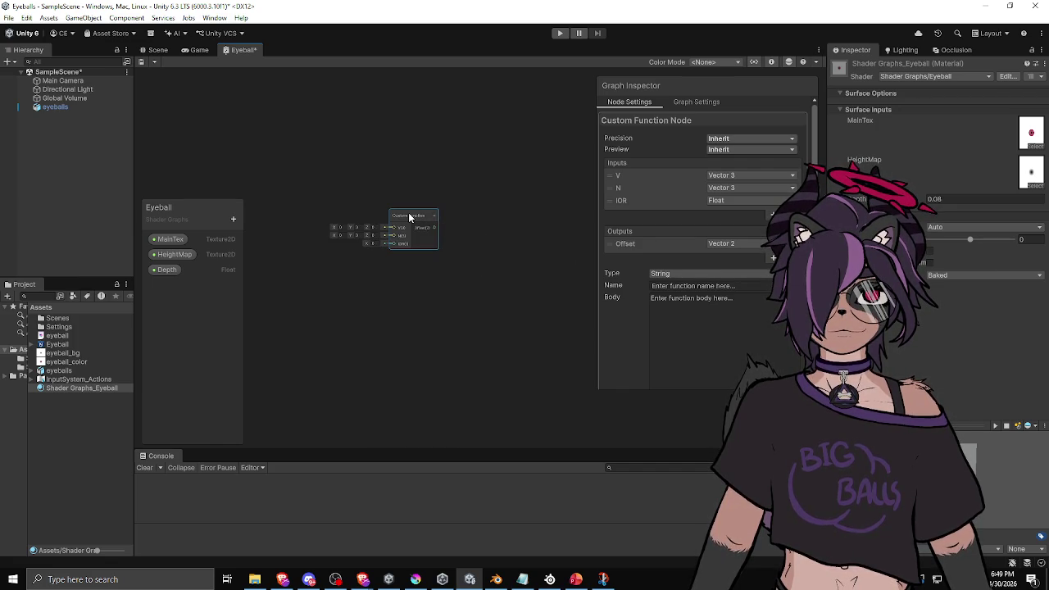
pyautogui.click(710, 285)
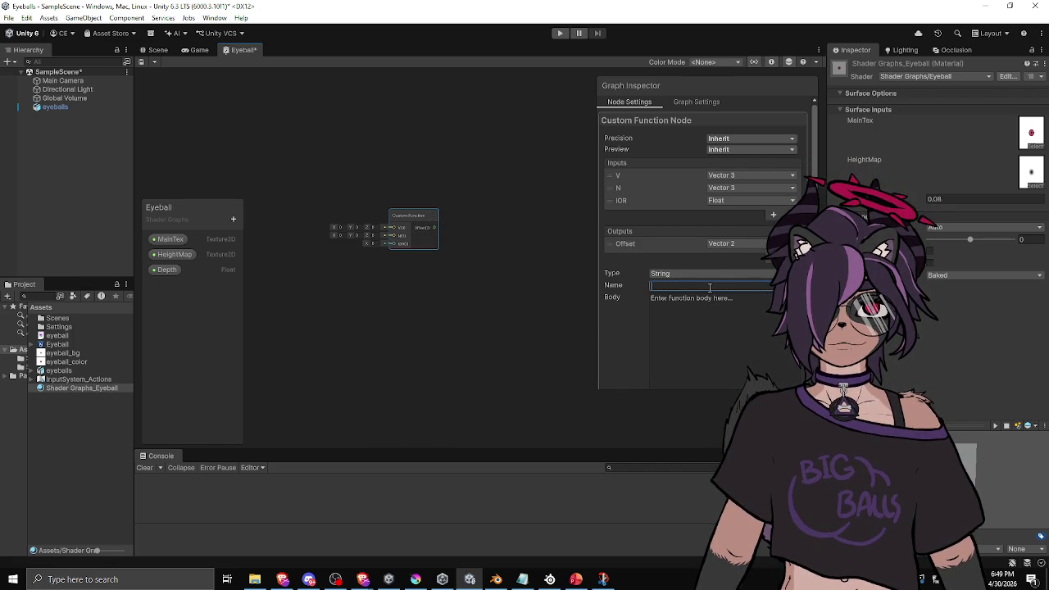
pyautogui.write('Parallax')
# Step: Add a Parallax Mapping node via the 'parall' search and position it
pyautogui.rightClick(380, 304)
pyautogui.click(394, 313)
pyautogui.write('parall')
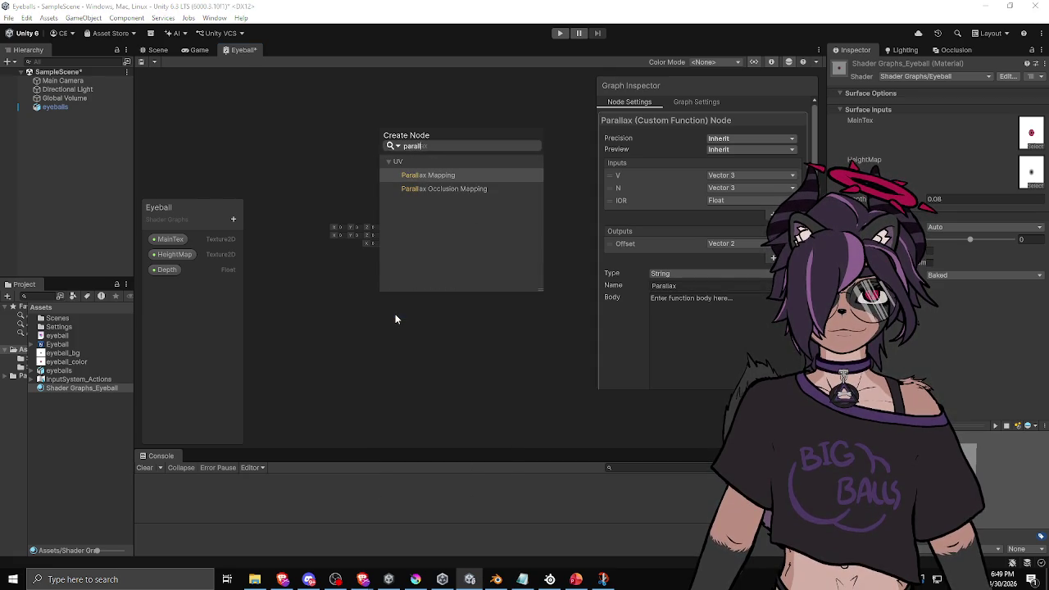
pyautogui.press('Return')
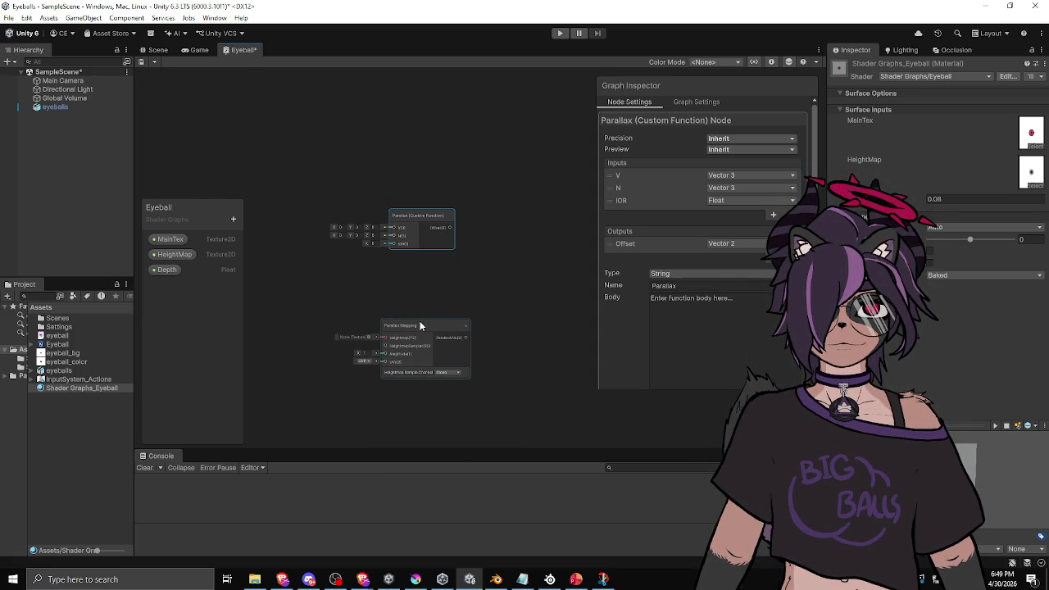
pyautogui.scroll(3, 434, 301)
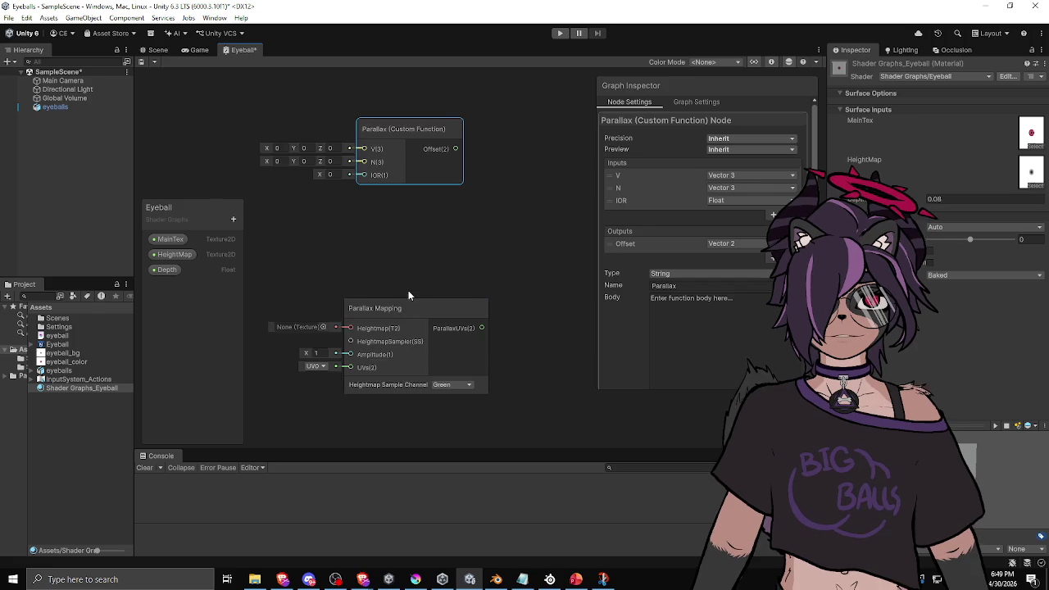
pyautogui.scroll(-2, 408, 293)
pyautogui.moveTo(422, 286); pyautogui.dragTo(587, 272)
pyautogui.press('a')
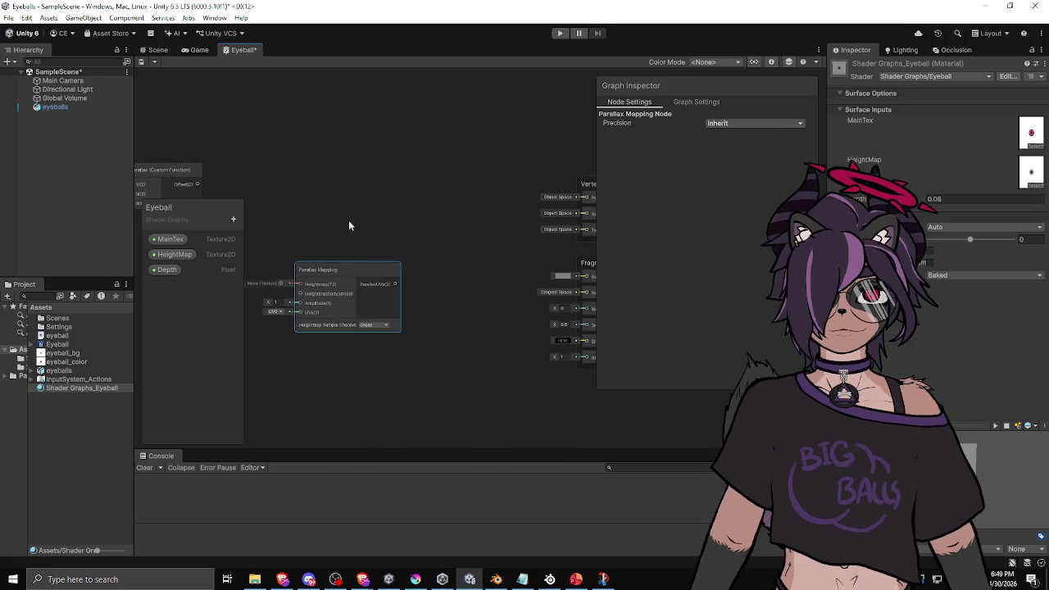
pyautogui.moveTo(363, 272); pyautogui.dragTo(475, 277)
# Step: Bring the HeightMap and MainTex properties into the graph beside Parallax Mapping
pyautogui.moveTo(164, 255)
pyautogui.mouseDown()
pyautogui.moveTo(218, 237)
pyautogui.moveTo(358, 233)
pyautogui.mouseUp()
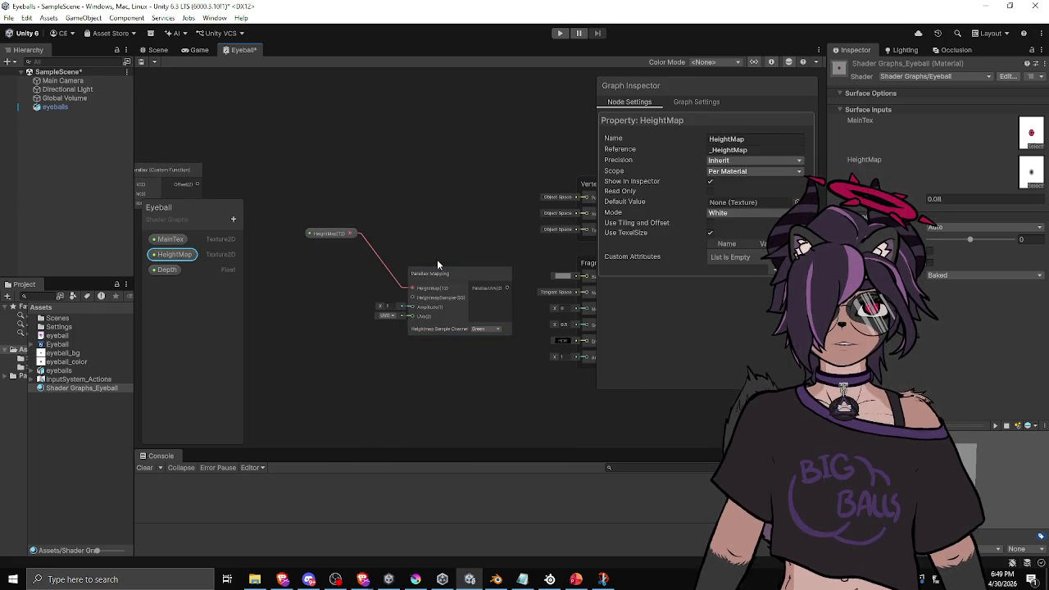
pyautogui.moveTo(419, 283); pyautogui.dragTo(363, 339)
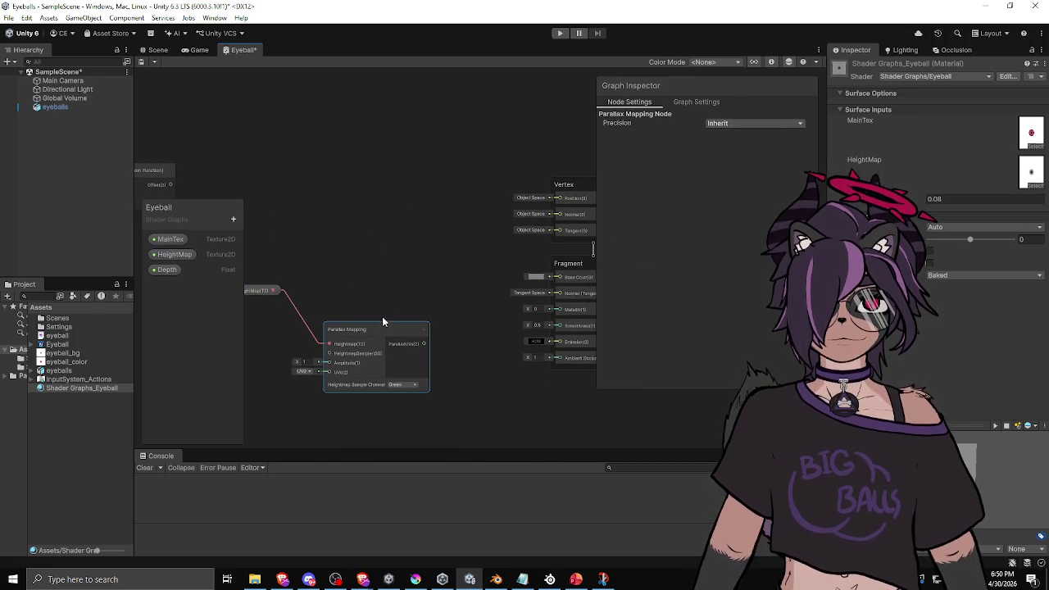
pyautogui.moveTo(168, 240); pyautogui.dragTo(330, 231)
pyautogui.press('space')
# Step: Add a Sample Texture 2D node and place the MainTex node beside it
pyautogui.write('sampler')
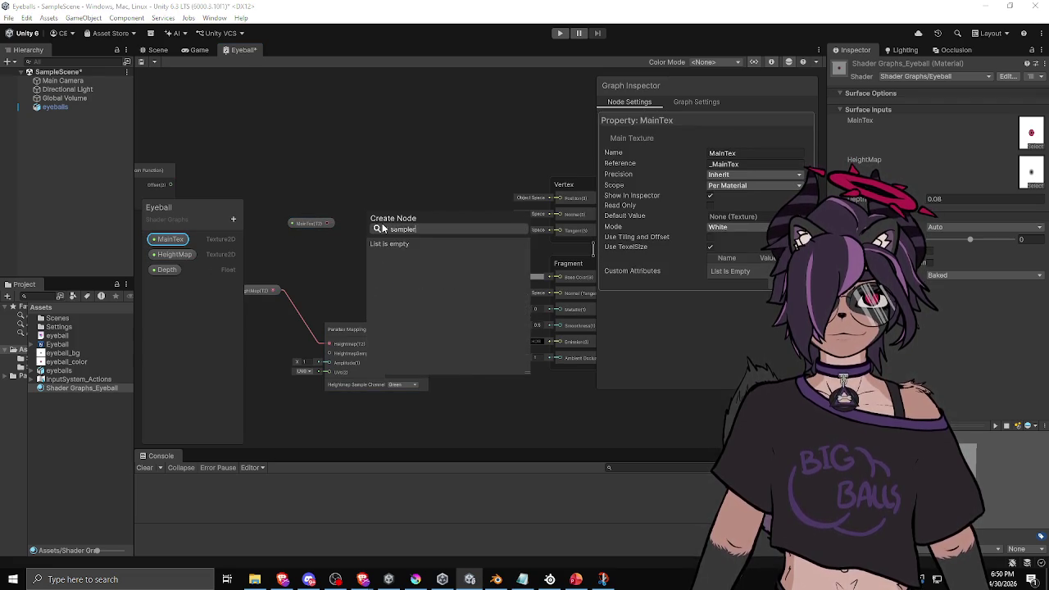
pyautogui.press('BackSpace')
pyautogui.press('Up')
pyautogui.press('Up')
pyautogui.press('Up')
pyautogui.press('Return')
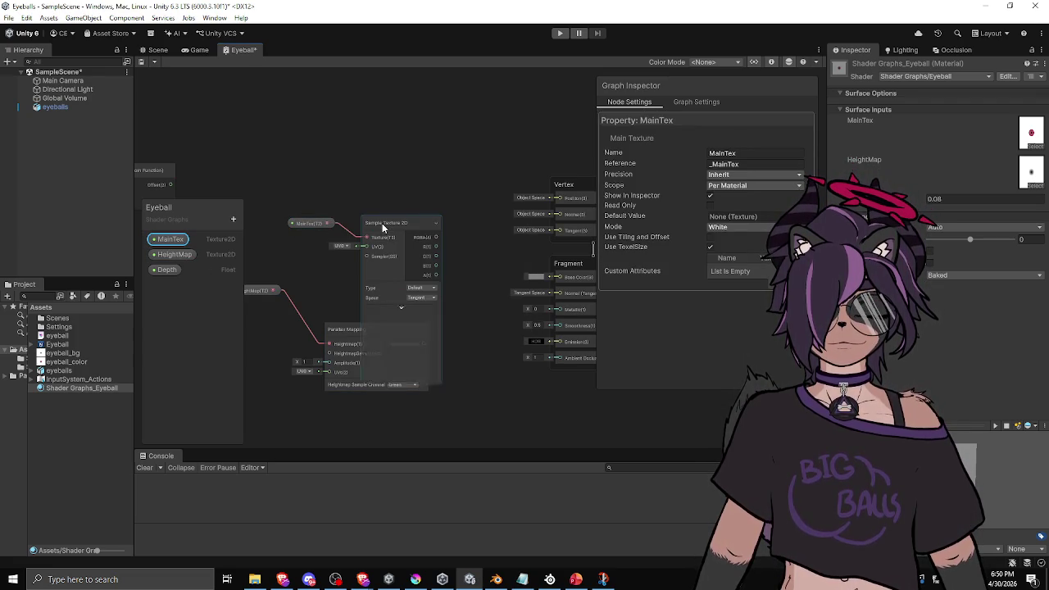
pyautogui.click(400, 309)
pyautogui.moveTo(397, 217); pyautogui.dragTo(413, 187)
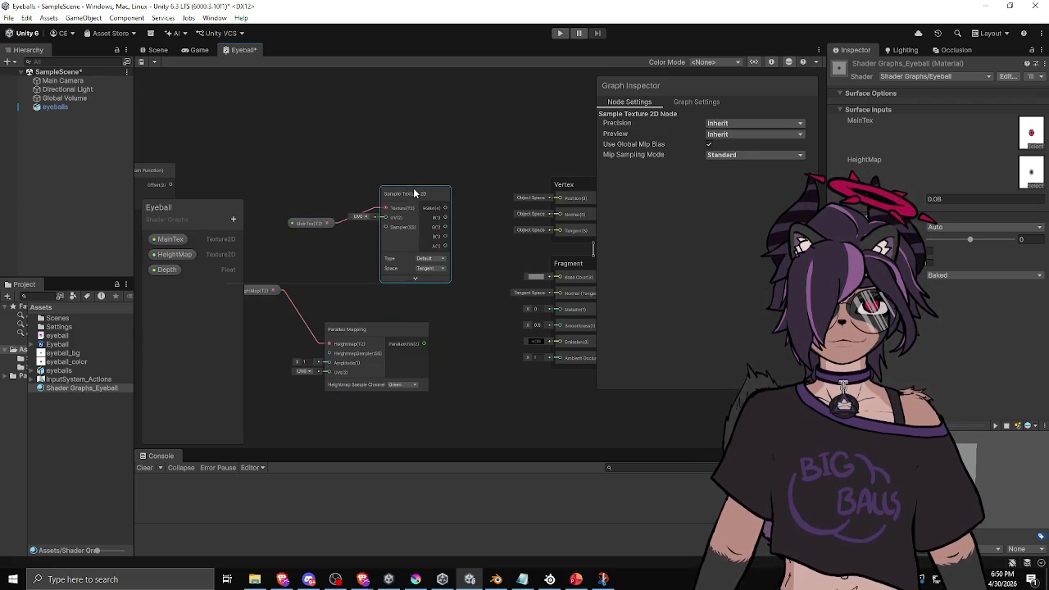
pyautogui.moveTo(310, 223); pyautogui.dragTo(310, 182)
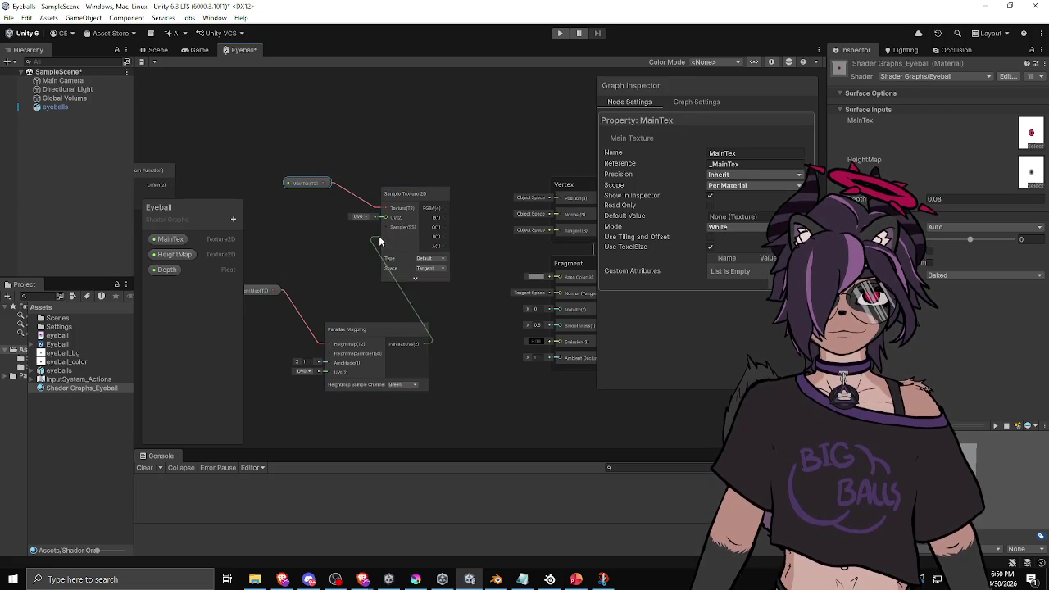
# Step: Arrange the parallax and HeightMap nodes below the sampler, then check the eyeball in the Scene
pyautogui.moveTo(445, 325)
pyautogui.mouseDown()
pyautogui.moveTo(398, 320)
pyautogui.moveTo(402, 292)
pyautogui.mouseUp()
pyautogui.click(307, 279)
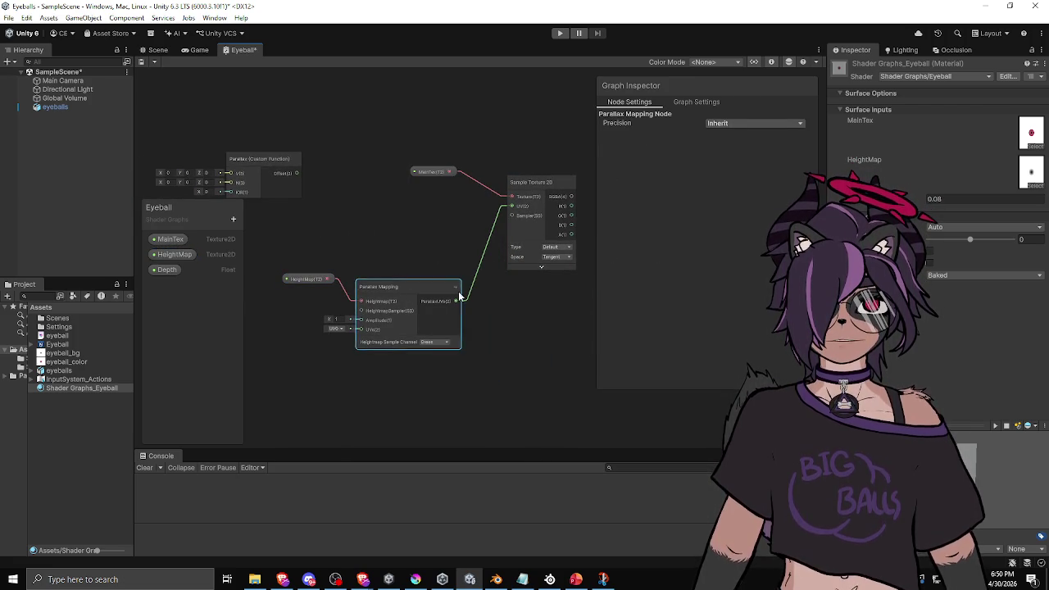
pyautogui.moveTo(443, 243); pyautogui.dragTo(376, 239)
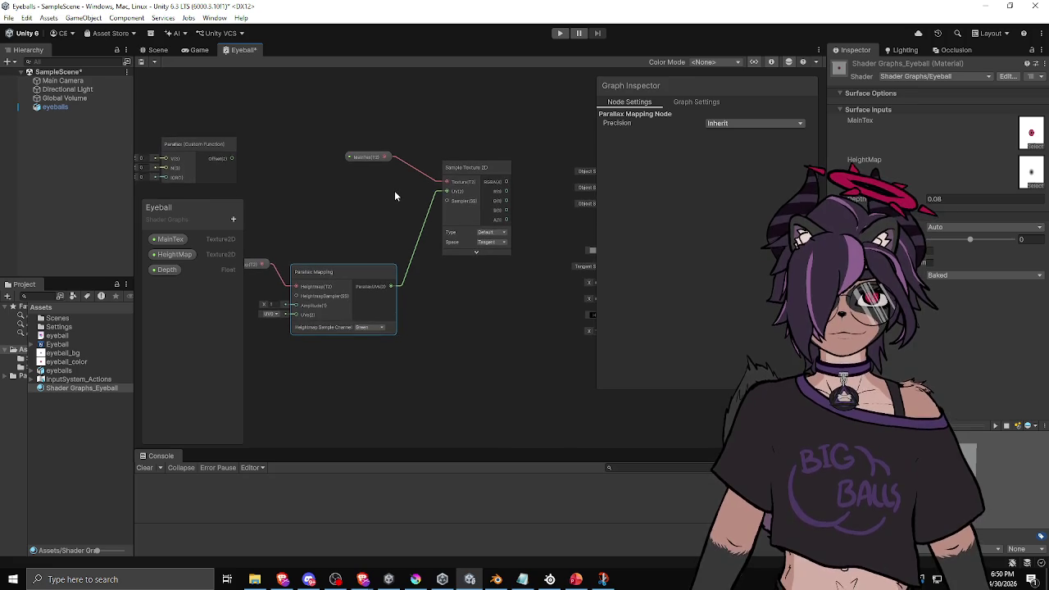
pyautogui.moveTo(394, 190); pyautogui.dragTo(272, 209)
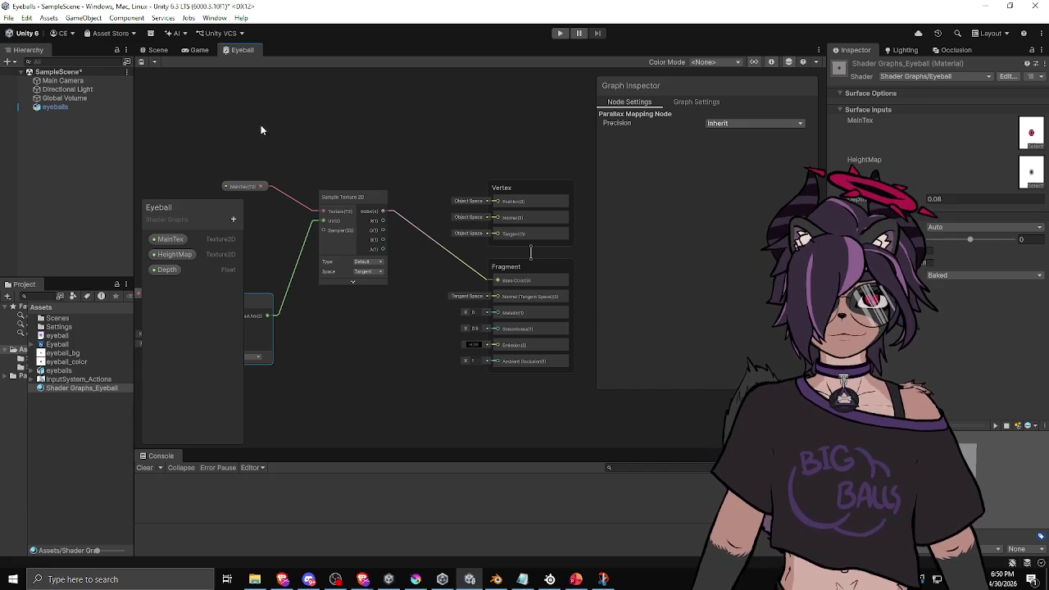
pyautogui.click(158, 50)
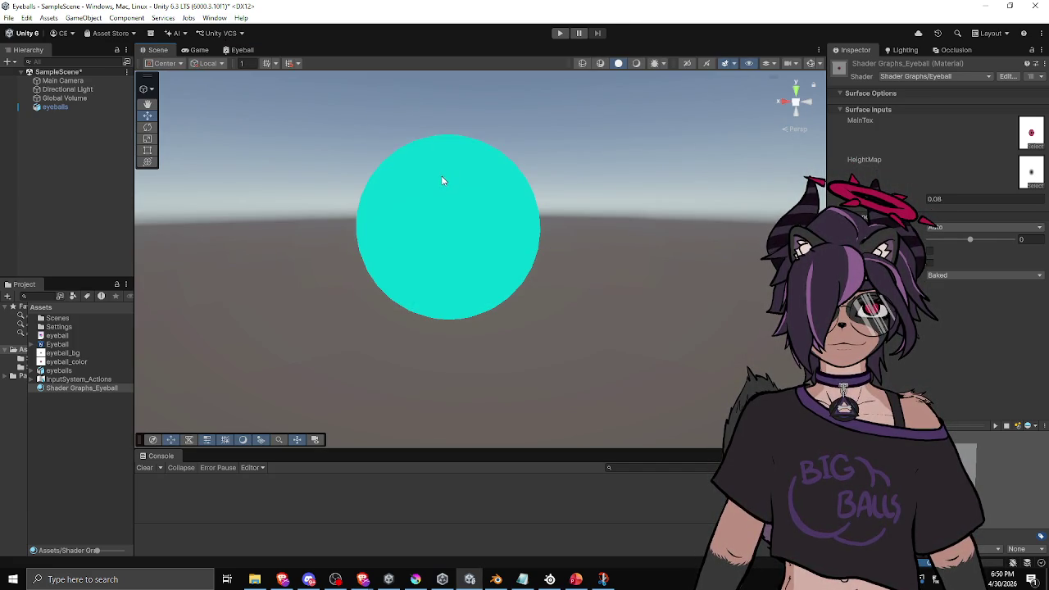
# Step: Drag the material's Depth to -0.83, then return to the Eyeball graph's parallax nodes
pyautogui.moveTo(417, 233); pyautogui.dragTo(618, 232)
pyautogui.moveTo(885, 199); pyautogui.dragTo(916, 207)
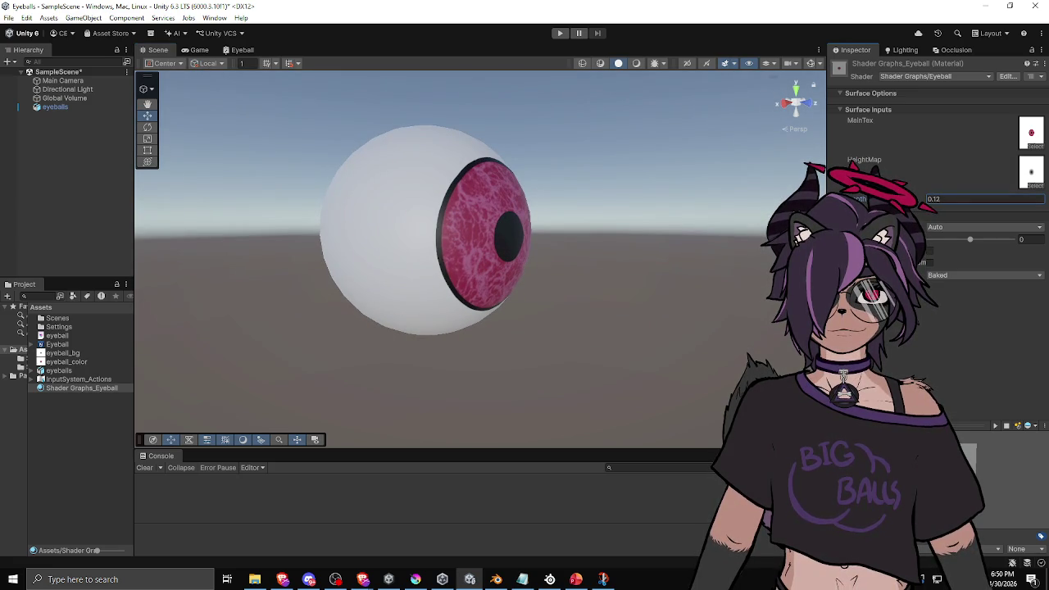
pyautogui.click(239, 49)
pyautogui.moveTo(388, 301); pyautogui.dragTo(554, 252)
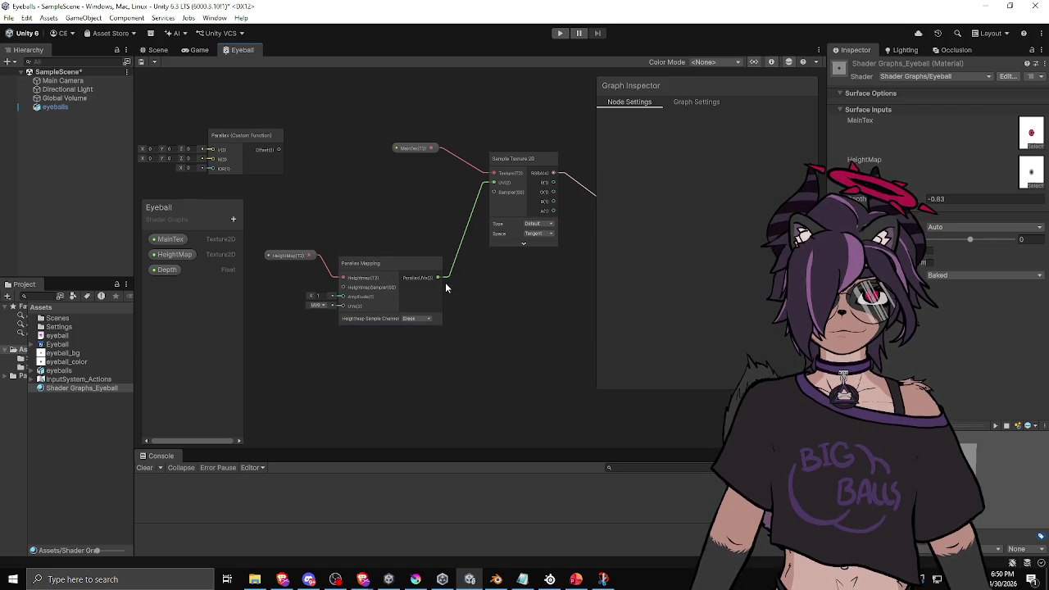
# Step: Connect the Depth property to Parallax Mapping's Amplitude, save with Ctrl+S, and view the scene
pyautogui.click(392, 262)
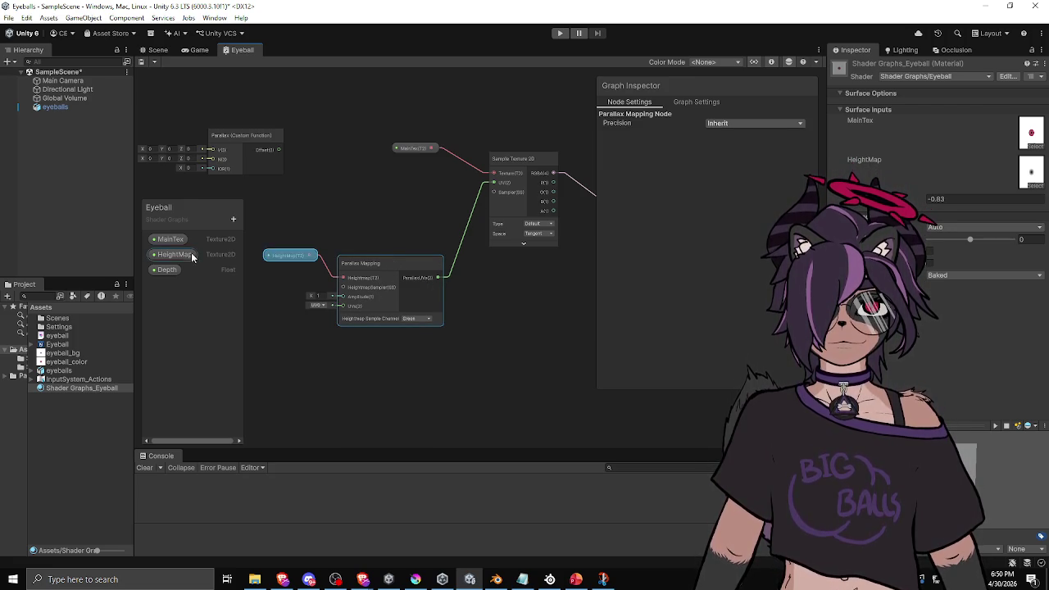
pyautogui.click(164, 270)
pyautogui.moveTo(292, 293); pyautogui.dragTo(343, 297)
pyautogui.hotkey('ctrl', 's')
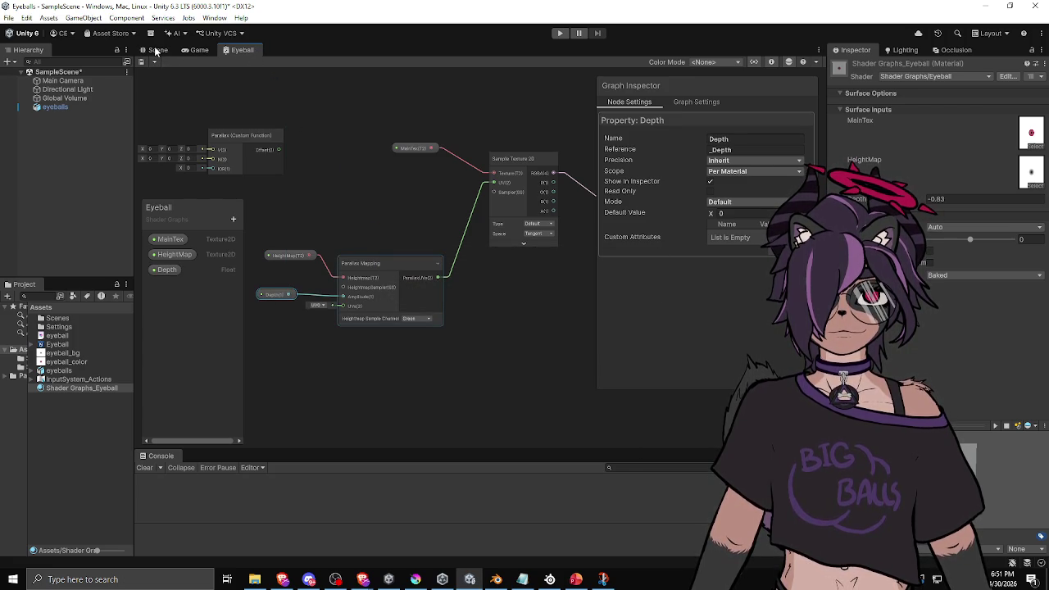
pyautogui.click(153, 50)
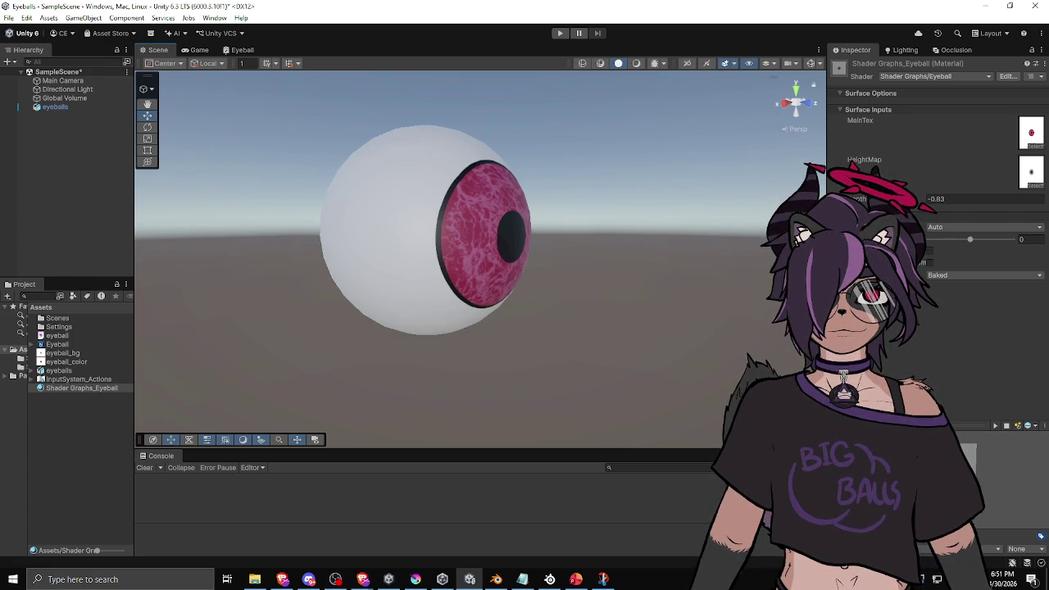
pyautogui.write('2.81')
# Step: Raise the material's Depth to 8.43 and orbit to inspect the deeper iris
pyautogui.moveTo(966, 190); pyautogui.dragTo(996, 194)
pyautogui.moveTo(675, 274)
pyautogui.mouseDown()
pyautogui.moveTo(603, 265)
pyautogui.moveTo(499, 299)
pyautogui.moveTo(594, 244)
pyautogui.moveTo(663, 263)
pyautogui.moveTo(681, 283)
pyautogui.moveTo(762, 291)
pyautogui.mouseUp()
pyautogui.moveTo(862, 199); pyautogui.dragTo(944, 195)
pyautogui.moveTo(545, 253)
pyautogui.mouseDown()
pyautogui.moveTo(683, 257)
pyautogui.moveTo(599, 328)
pyautogui.moveTo(540, 260)
pyautogui.moveTo(614, 230)
pyautogui.moveTo(640, 246)
pyautogui.moveTo(537, 288)
pyautogui.moveTo(566, 262)
pyautogui.moveTo(585, 265)
pyautogui.moveTo(590, 241)
pyautogui.moveTo(489, 299)
pyautogui.moveTo(601, 306)
pyautogui.moveTo(632, 241)
pyautogui.mouseUp()
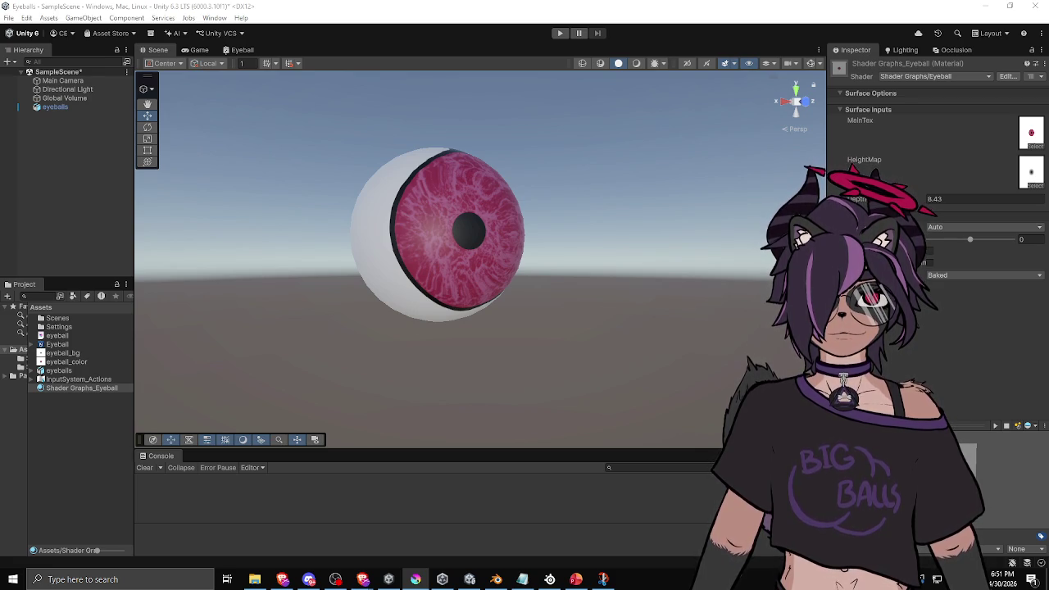
pyautogui.hotkey('alt', 'Tab')
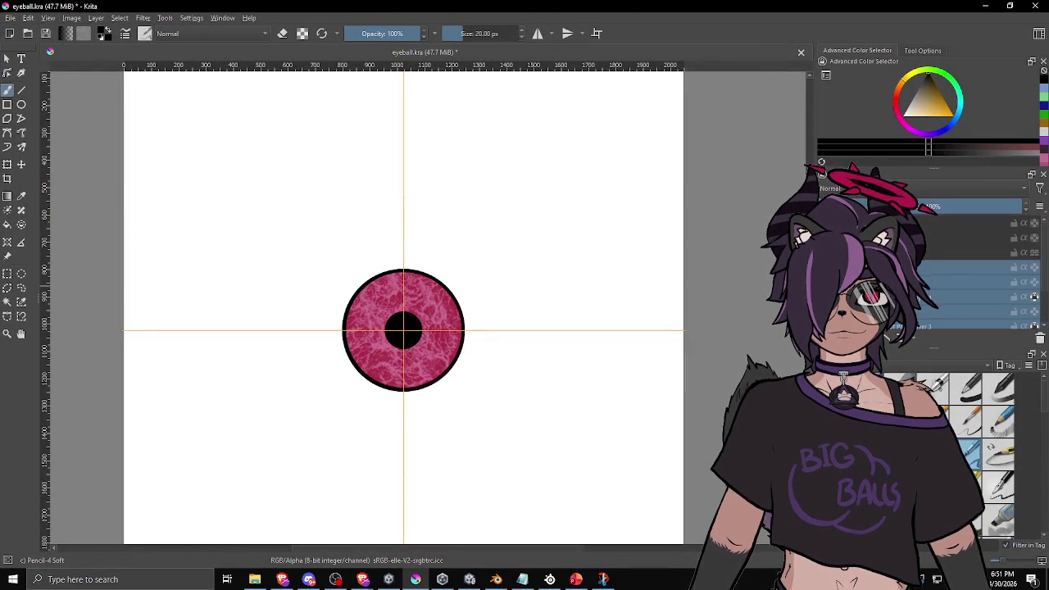
# Step: Shrink the iris with Ctrl+T and export the image as eyeball_color.png
pyautogui.hotkey('ctrl', 't')
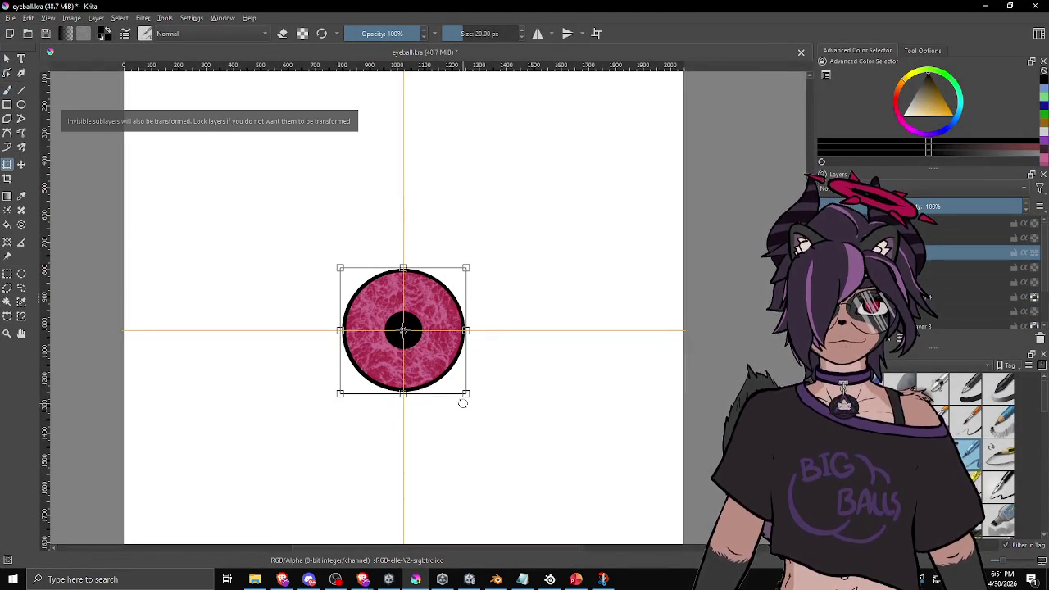
pyautogui.moveTo(467, 394); pyautogui.dragTo(442, 370)
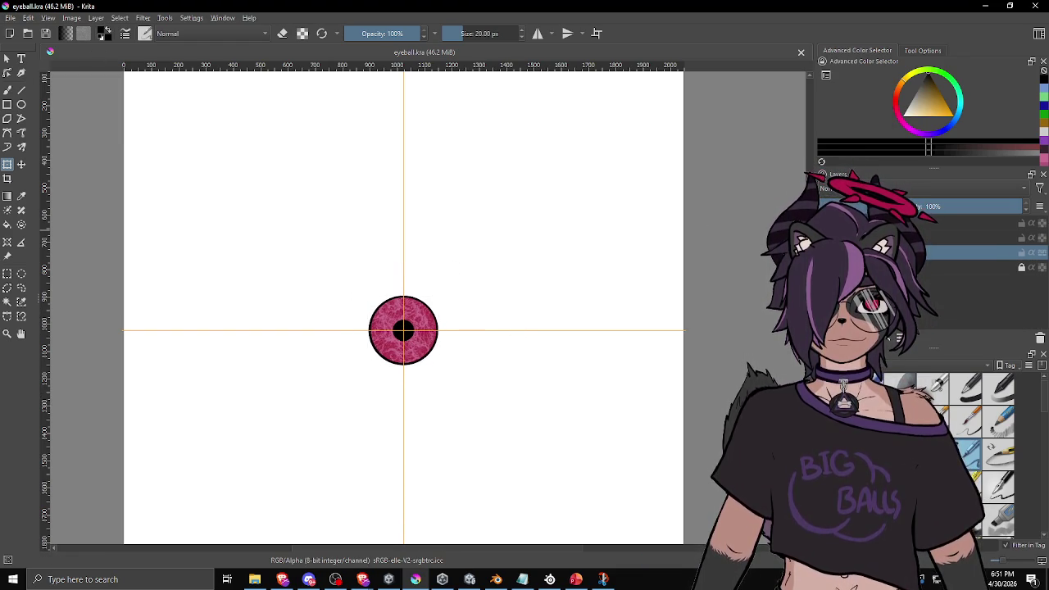
pyautogui.click(4, 18)
pyautogui.click(42, 122)
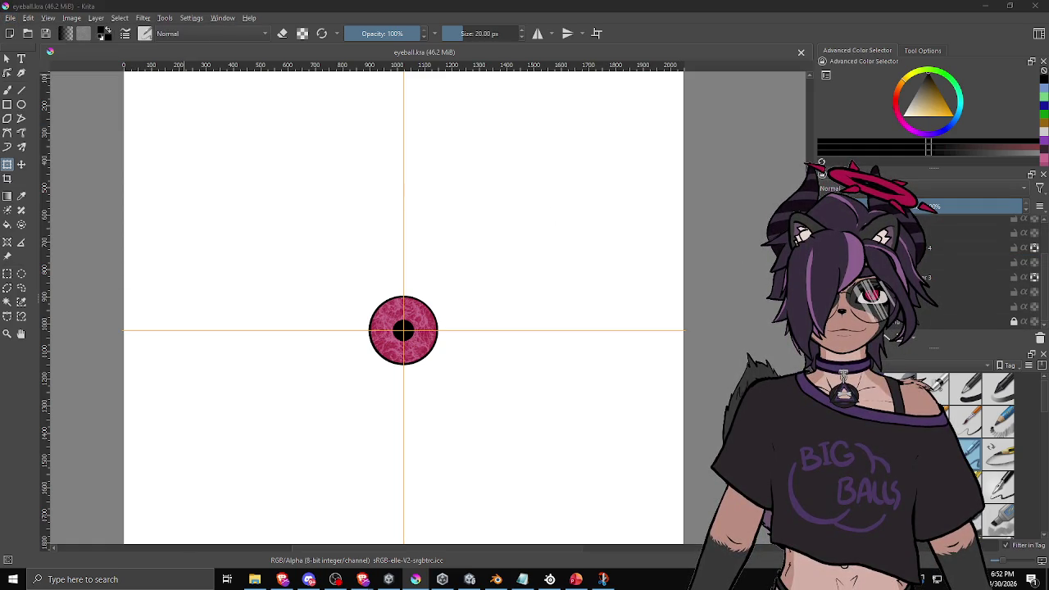
pyautogui.click(578, 420)
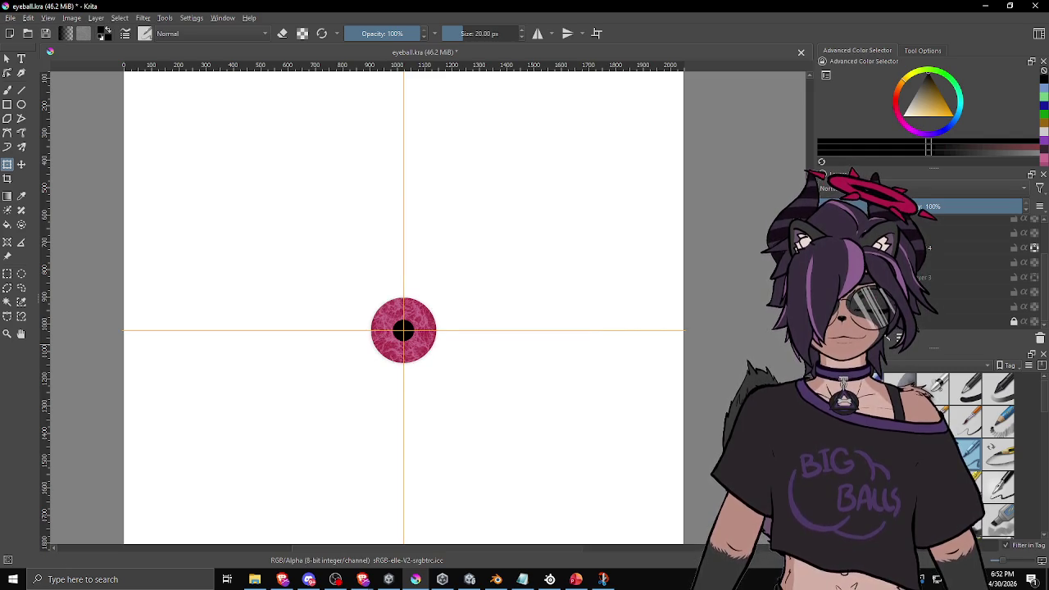
# Step: Hide the iris layer, export the pupil shadow as eyeball_bg.png, and return to Unity
pyautogui.click(1034, 247)
pyautogui.click(967, 243)
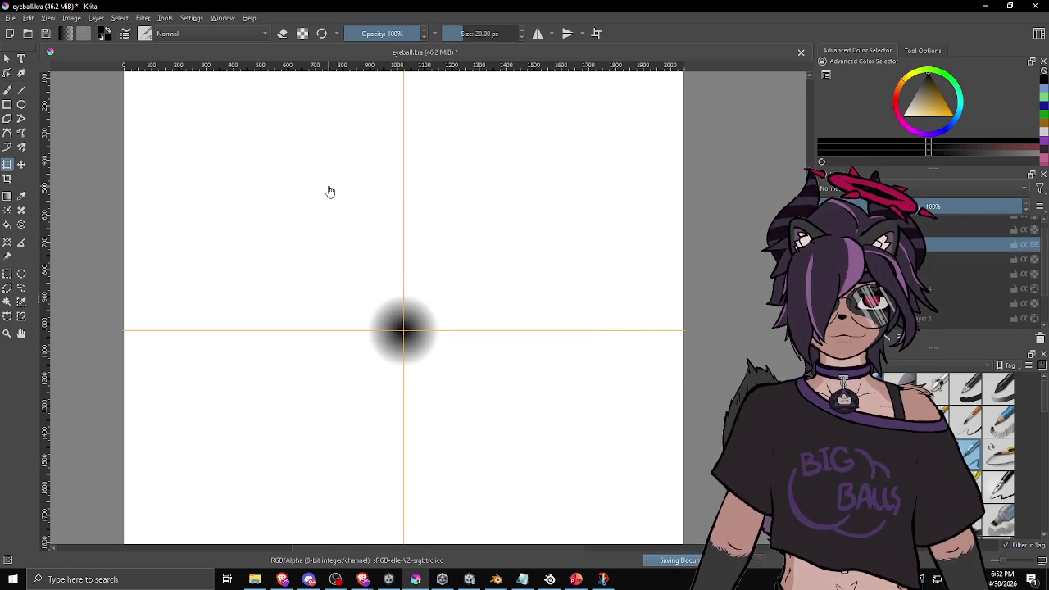
pyautogui.click(9, 17)
pyautogui.click(33, 122)
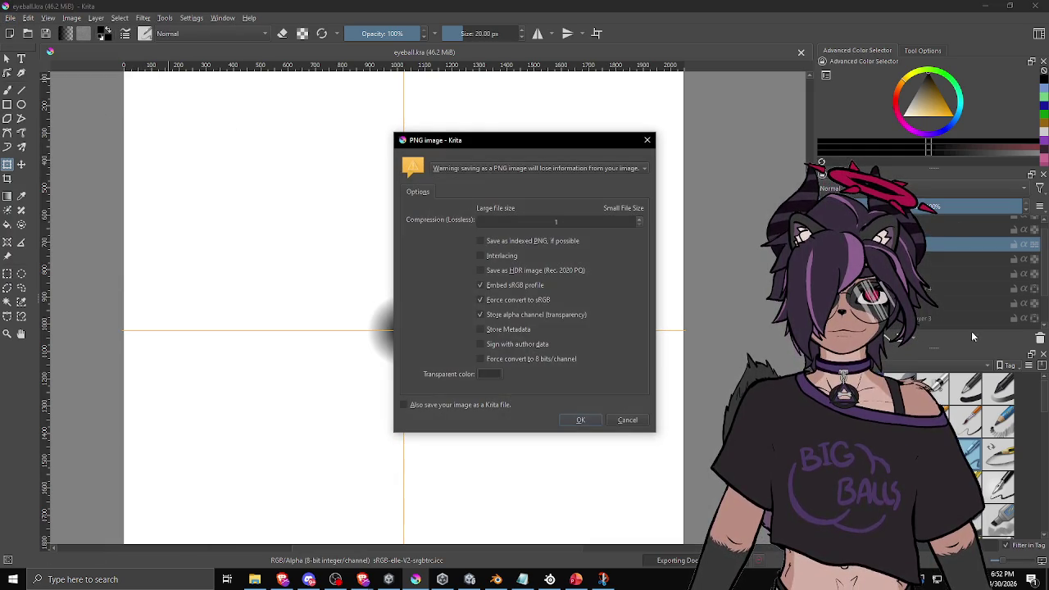
pyautogui.click(577, 421)
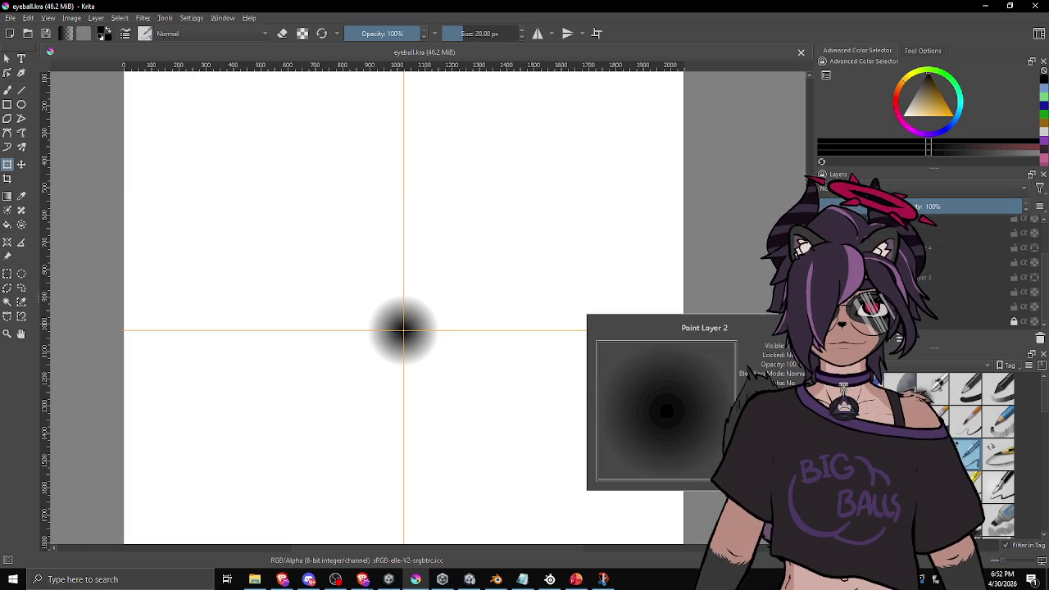
pyautogui.click(975, 252)
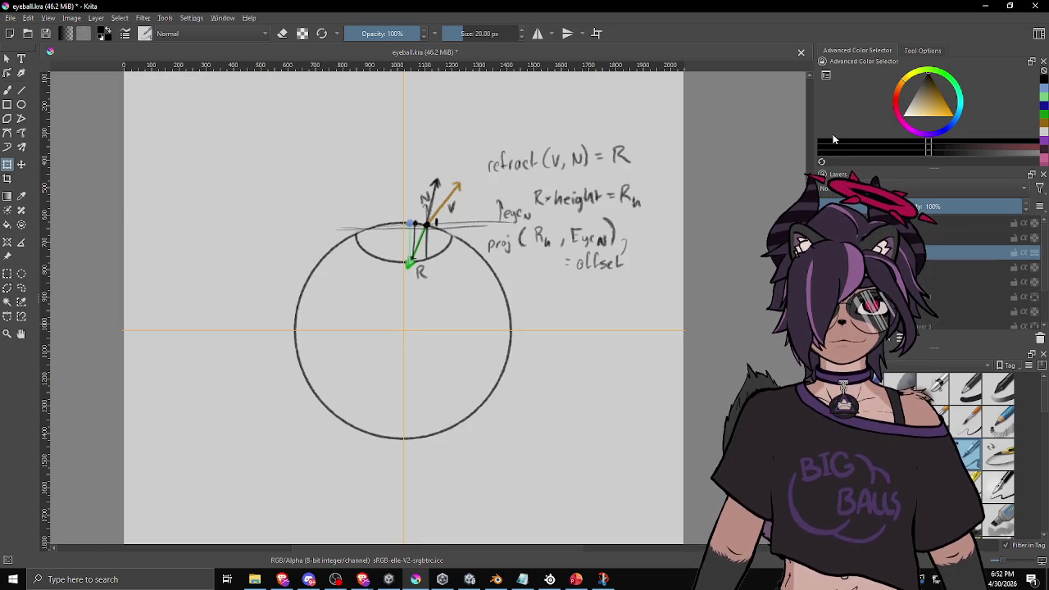
pyautogui.click(469, 579)
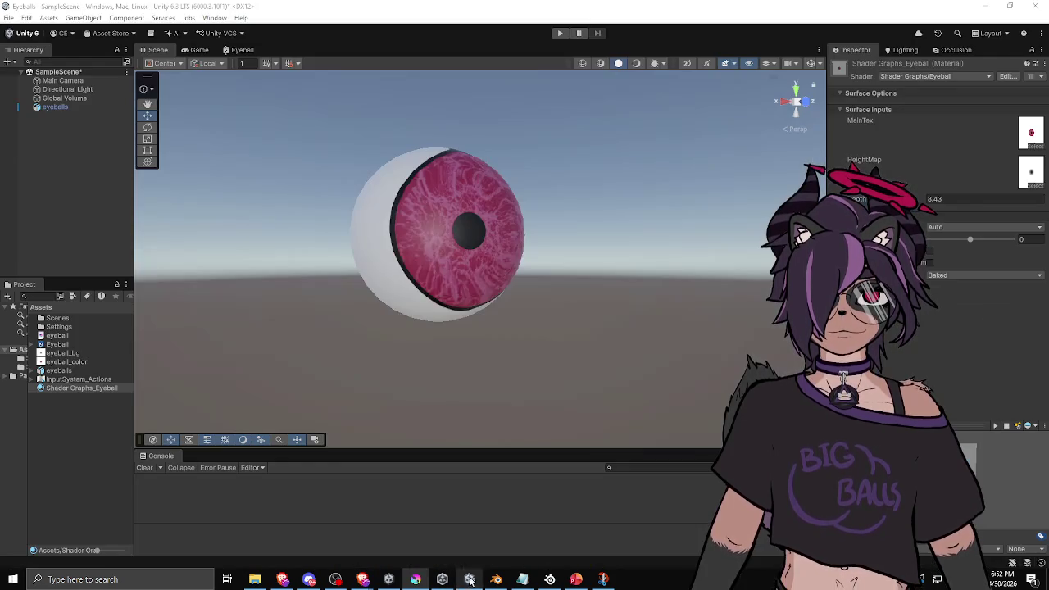
# Step: Orbit and zoom around the eyeball to inspect the smaller pink iris and pupil
pyautogui.moveTo(475, 278)
pyautogui.mouseDown()
pyautogui.moveTo(385, 278)
pyautogui.moveTo(641, 276)
pyautogui.moveTo(533, 269)
pyautogui.moveTo(441, 281)
pyautogui.moveTo(429, 265)
pyautogui.moveTo(485, 276)
pyautogui.moveTo(440, 276)
pyautogui.moveTo(480, 293)
pyautogui.moveTo(683, 279)
pyautogui.moveTo(625, 267)
pyautogui.mouseUp()
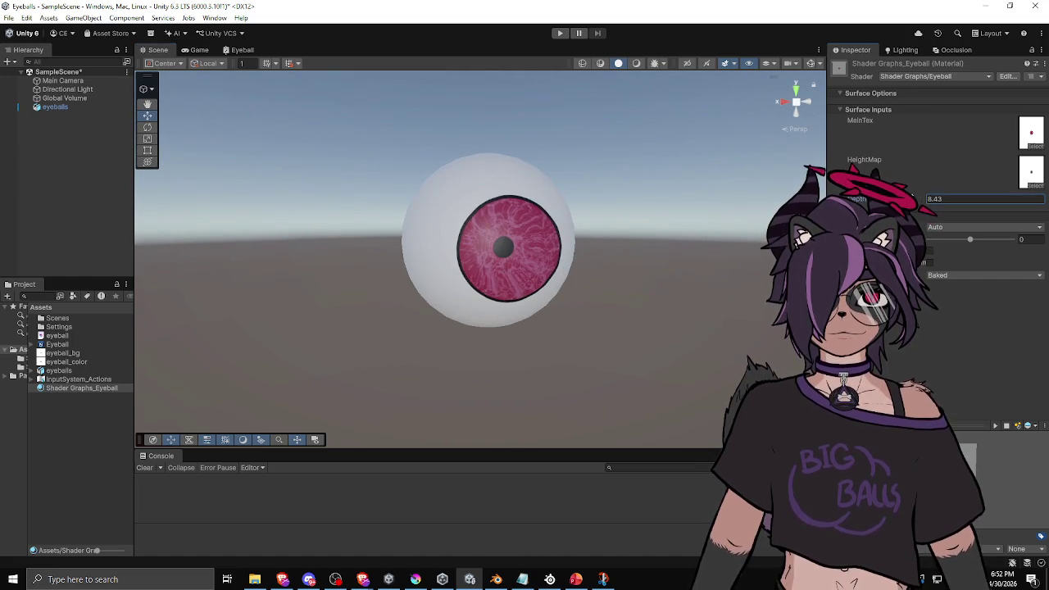
pyautogui.moveTo(509, 272)
pyautogui.mouseDown()
pyautogui.moveTo(637, 281)
pyautogui.moveTo(440, 286)
pyautogui.moveTo(306, 308)
pyautogui.moveTo(447, 293)
pyautogui.moveTo(499, 335)
pyautogui.moveTo(749, 281)
pyautogui.moveTo(724, 242)
pyautogui.moveTo(623, 270)
pyautogui.moveTo(574, 312)
pyautogui.moveTo(566, 276)
pyautogui.moveTo(517, 304)
pyautogui.moveTo(623, 264)
pyautogui.moveTo(667, 229)
pyautogui.moveTo(712, 250)
pyautogui.moveTo(628, 245)
pyautogui.moveTo(375, 276)
pyautogui.moveTo(443, 236)
pyautogui.moveTo(586, 246)
pyautogui.moveTo(644, 276)
pyautogui.moveTo(702, 210)
pyautogui.moveTo(650, 108)
pyautogui.moveTo(562, 101)
pyautogui.moveTo(395, 272)
pyautogui.moveTo(576, 281)
pyautogui.moveTo(639, 402)
pyautogui.moveTo(630, 423)
pyautogui.moveTo(562, 281)
pyautogui.moveTo(695, 242)
pyautogui.moveTo(548, 256)
pyautogui.moveTo(567, 265)
pyautogui.moveTo(614, 363)
pyautogui.moveTo(661, 328)
pyautogui.mouseUp()
pyautogui.scroll(-5, 586, 246)
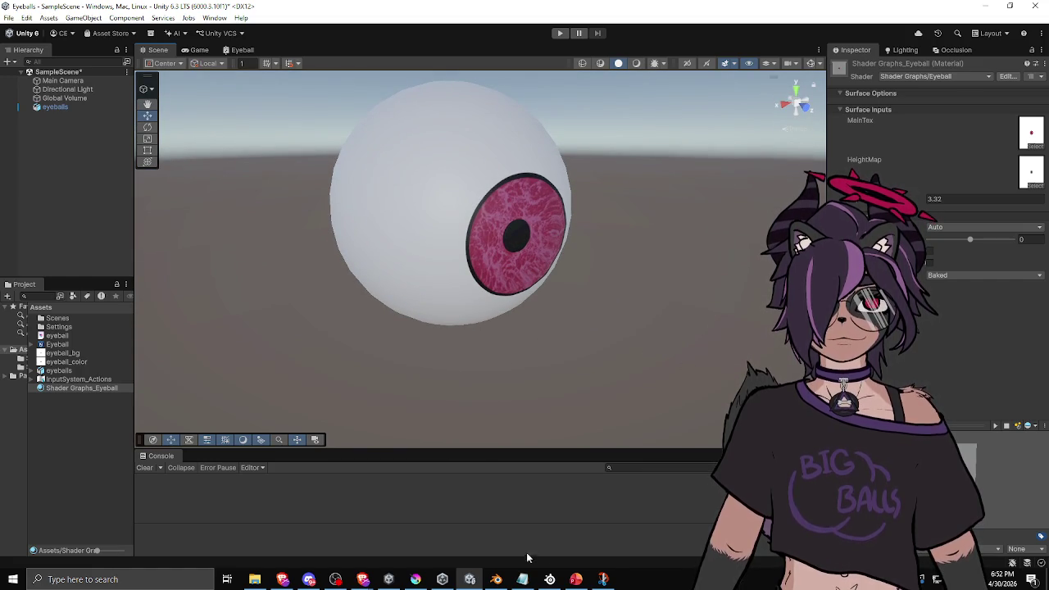
# Step: Create a Float property named Smoothness and place its node beside the Fragment stack
pyautogui.click(231, 49)
pyautogui.moveTo(496, 254); pyautogui.dragTo(472, 286)
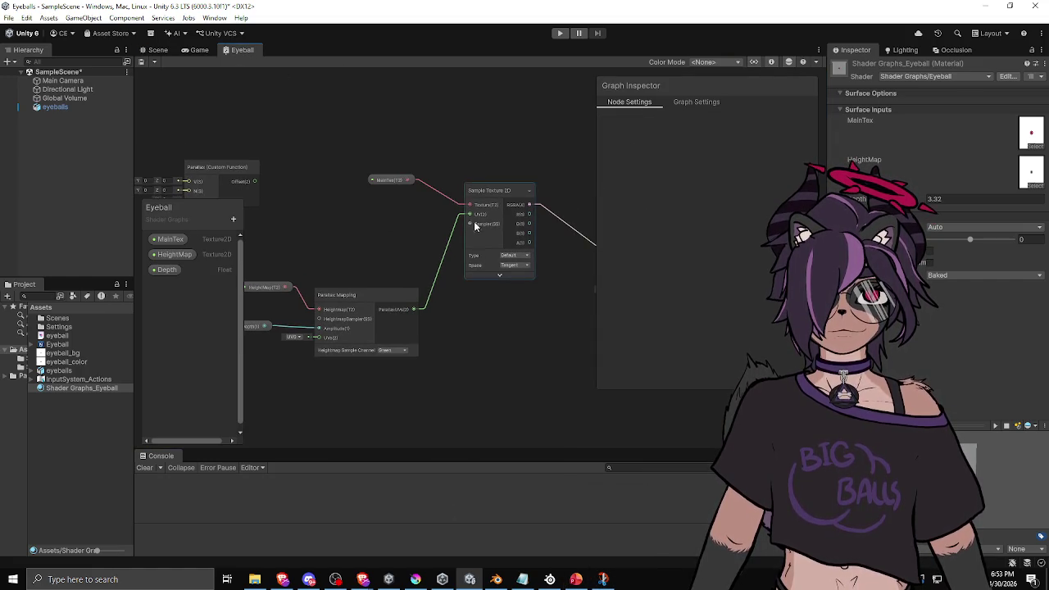
pyautogui.click(235, 219)
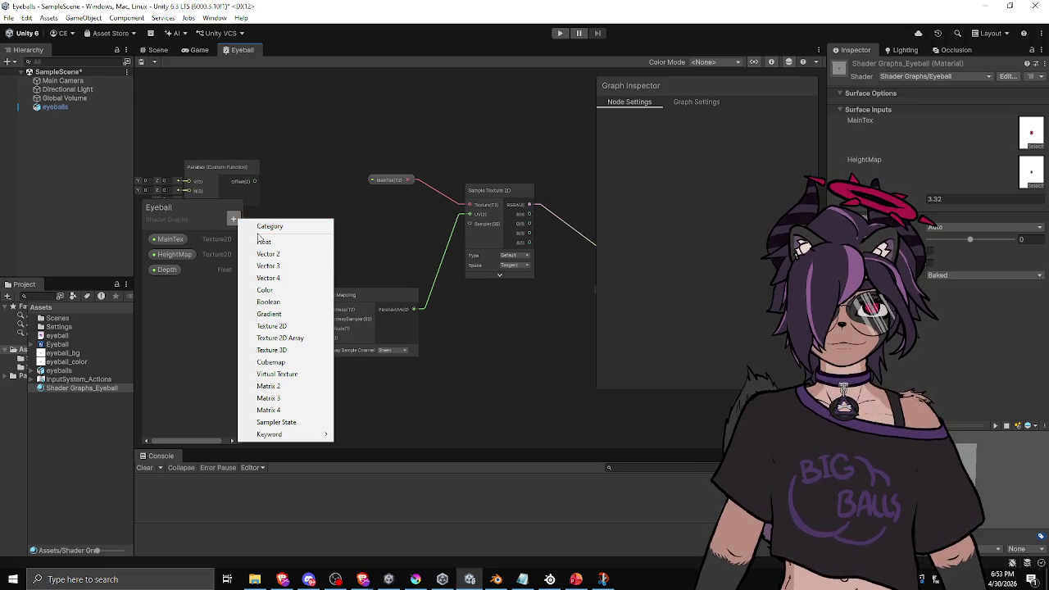
pyautogui.click(259, 240)
pyautogui.write('gloss')
pyautogui.press('Return')
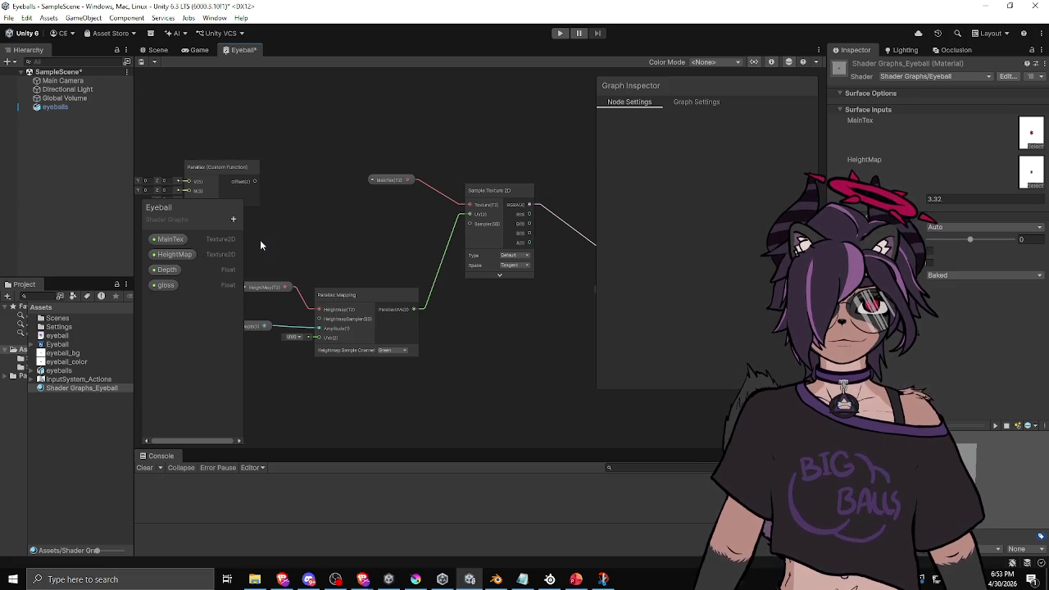
pyautogui.doubleClick(159, 286)
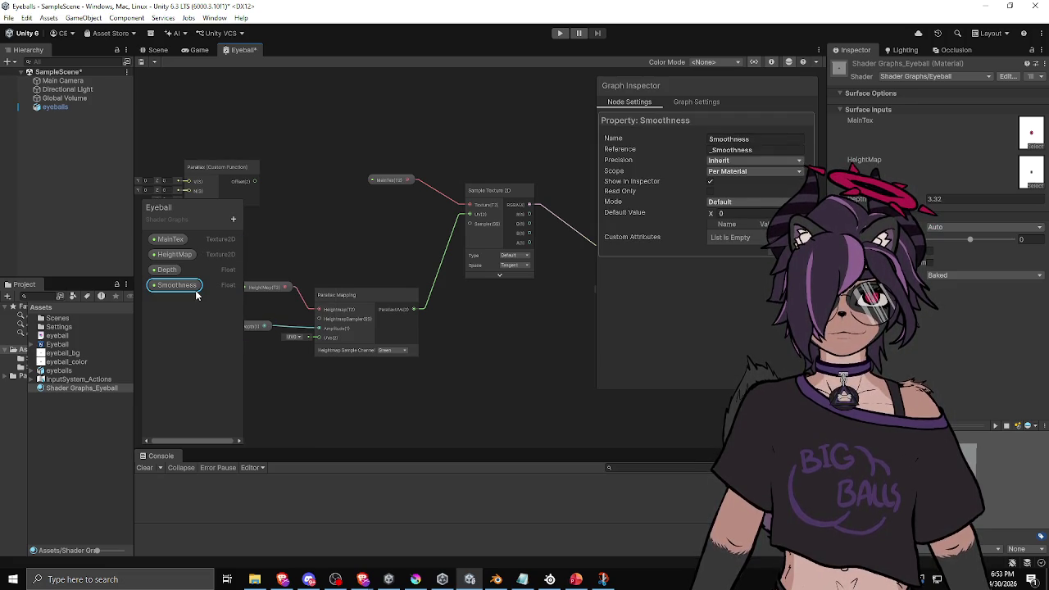
pyautogui.moveTo(486, 374); pyautogui.dragTo(492, 374)
pyautogui.moveTo(491, 374); pyautogui.dragTo(281, 281)
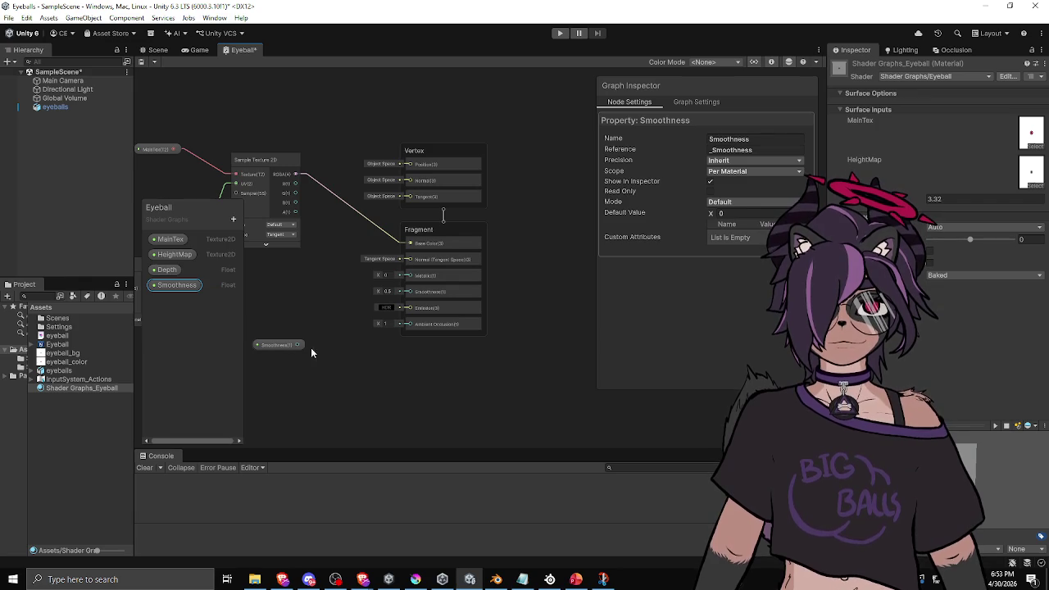
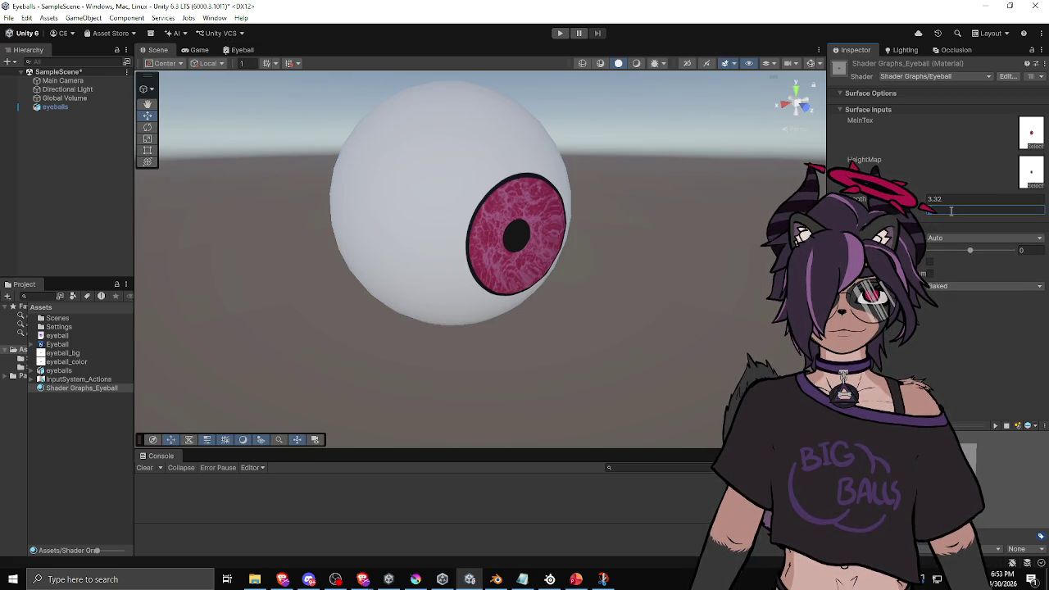
# Step: Set the eyeball material value below 3.32 to 0.9, then orbit the eyeball to check the highlight
pyautogui.moveTo(589, 252)
pyautogui.keyDown('alt'); pyautogui.mouseDown()
pyautogui.moveTo(627, 194)
pyautogui.moveTo(311, 237)
pyautogui.moveTo(334, 196)
pyautogui.moveTo(667, 218)
pyautogui.moveTo(604, 182)
pyautogui.moveTo(629, 231)
pyautogui.moveTo(568, 238)
pyautogui.moveTo(441, 300)
pyautogui.moveTo(338, 189)
pyautogui.mouseUp(); pyautogui.keyUp('alt')
pyautogui.moveTo(914, 215); pyautogui.dragTo(889, 215)
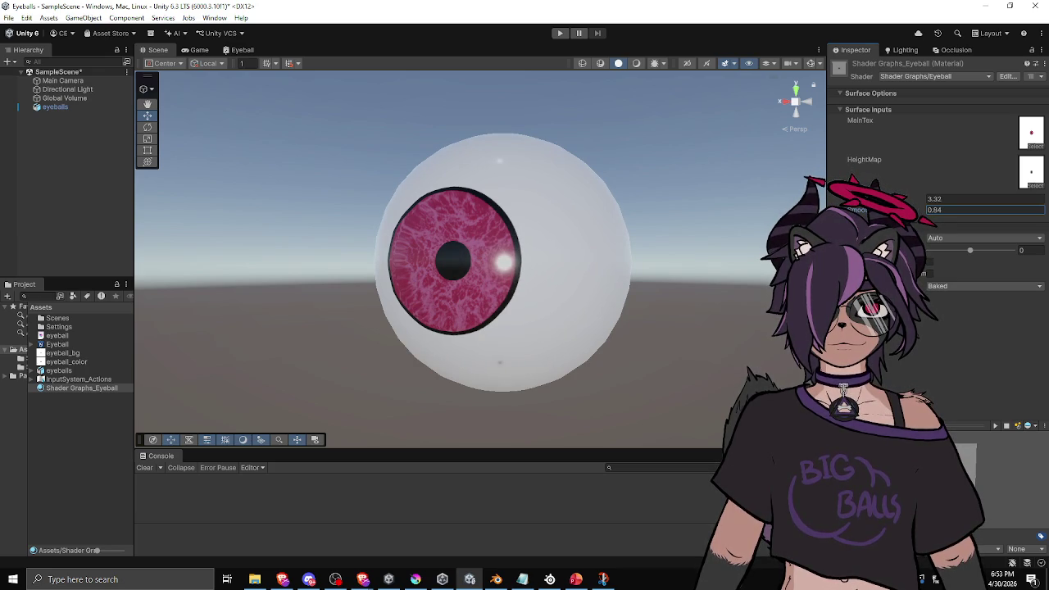
pyautogui.write('0.9')
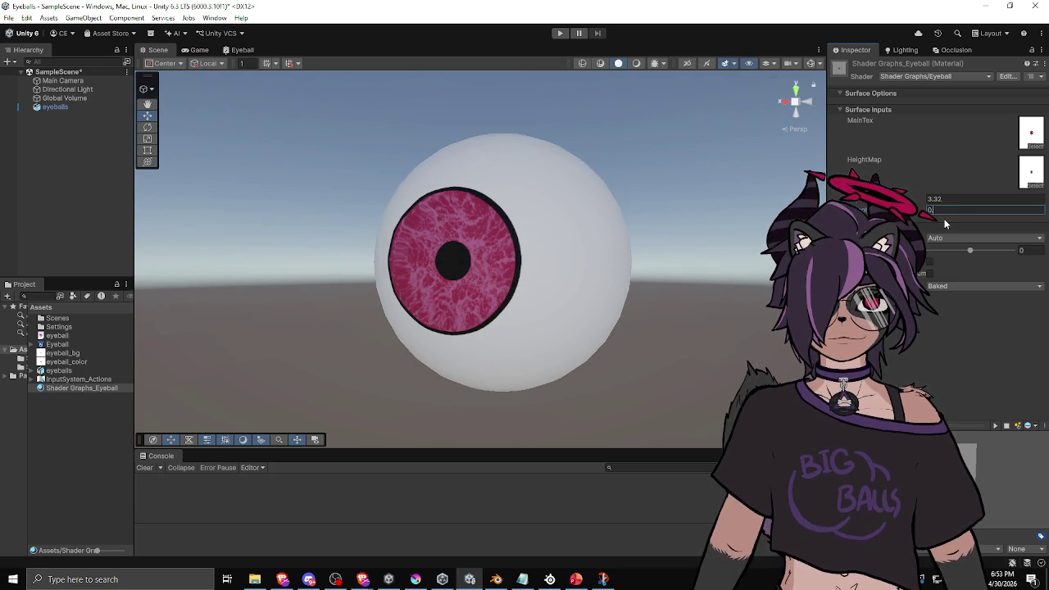
pyautogui.moveTo(502, 197)
pyautogui.keyDown('alt'); pyautogui.mouseDown()
pyautogui.moveTo(644, 194)
pyautogui.moveTo(562, 122)
pyautogui.moveTo(651, 227)
pyautogui.moveTo(532, 289)
pyautogui.moveTo(527, 215)
pyautogui.moveTo(492, 311)
pyautogui.moveTo(464, 332)
pyautogui.moveTo(228, 310)
pyautogui.moveTo(469, 310)
pyautogui.mouseUp(); pyautogui.keyUp('alt')
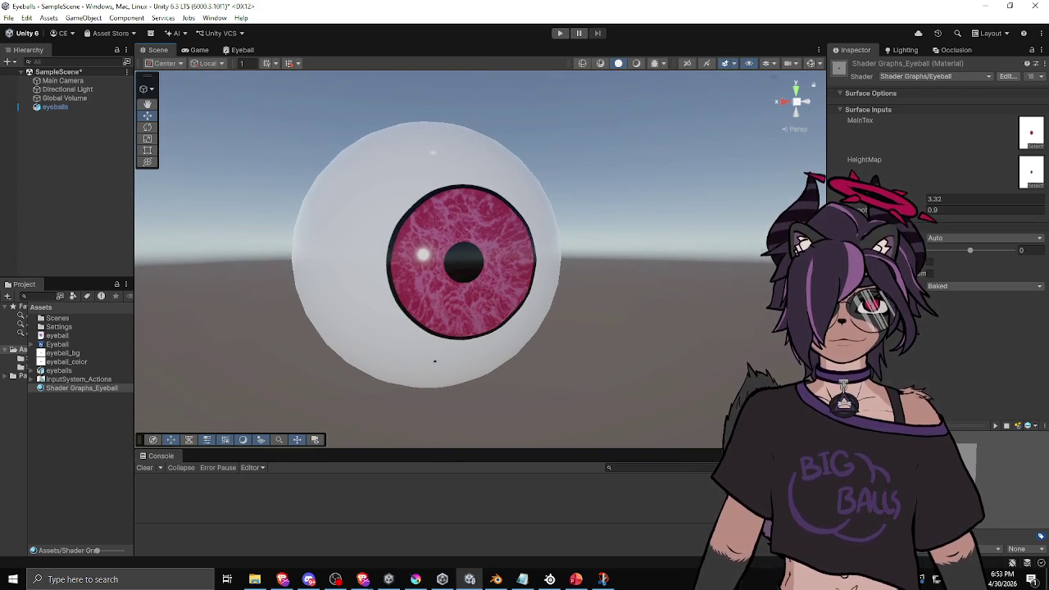
pyautogui.moveTo(344, 279)
pyautogui.keyDown('alt'); pyautogui.mouseDown()
pyautogui.moveTo(538, 254)
pyautogui.moveTo(566, 270)
pyautogui.moveTo(475, 298)
pyautogui.moveTo(264, 260)
pyautogui.moveTo(347, 359)
pyautogui.moveTo(400, 246)
pyautogui.mouseUp(); pyautogui.keyUp('alt')
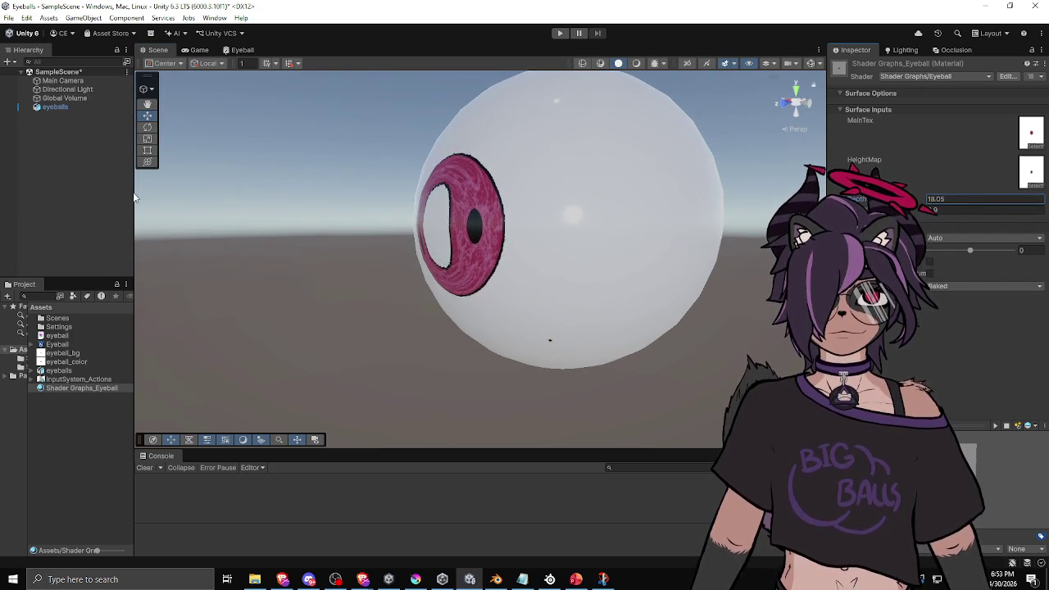
# Step: Lower the Heightmap Strength to 3.4, then orbit and zoom around the eyeball to compare the iris depth
pyautogui.moveTo(394, 246)
pyautogui.keyDown('alt'); pyautogui.mouseDown()
pyautogui.moveTo(412, 241)
pyautogui.moveTo(429, 267)
pyautogui.moveTo(442, 303)
pyautogui.moveTo(436, 321)
pyautogui.moveTo(402, 276)
pyautogui.moveTo(431, 262)
pyautogui.moveTo(603, 256)
pyautogui.moveTo(675, 293)
pyautogui.mouseUp(); pyautogui.keyUp('alt')
pyautogui.moveTo(912, 198); pyautogui.dragTo(860, 198)
pyautogui.moveTo(573, 303)
pyautogui.keyDown('alt'); pyautogui.mouseDown()
pyautogui.moveTo(553, 307)
pyautogui.moveTo(628, 258)
pyautogui.moveTo(492, 311)
pyautogui.moveTo(425, 306)
pyautogui.moveTo(621, 271)
pyautogui.moveTo(374, 328)
pyautogui.moveTo(370, 260)
pyautogui.moveTo(566, 298)
pyautogui.moveTo(571, 167)
pyautogui.moveTo(665, 173)
pyautogui.moveTo(565, 293)
pyautogui.moveTo(398, 287)
pyautogui.moveTo(754, 244)
pyautogui.mouseUp(); pyautogui.keyUp('alt')
pyautogui.moveTo(490, 287)
pyautogui.keyDown('alt'); pyautogui.mouseDown()
pyautogui.moveTo(584, 295)
pyautogui.moveTo(302, 335)
pyautogui.moveTo(241, 254)
pyautogui.moveTo(323, 173)
pyautogui.moveTo(423, 112)
pyautogui.moveTo(519, 138)
pyautogui.moveTo(602, 206)
pyautogui.moveTo(606, 332)
pyautogui.mouseUp(); pyautogui.keyUp('alt')
pyautogui.moveTo(501, 311)
pyautogui.keyDown('alt'); pyautogui.mouseDown()
pyautogui.moveTo(609, 292)
pyautogui.moveTo(320, 306)
pyautogui.moveTo(205, 285)
pyautogui.moveTo(589, 303)
pyautogui.moveTo(620, 248)
pyautogui.moveTo(538, 274)
pyautogui.moveTo(246, 286)
pyautogui.moveTo(565, 267)
pyautogui.moveTo(646, 232)
pyautogui.moveTo(651, 259)
pyautogui.moveTo(634, 298)
pyautogui.moveTo(601, 314)
pyautogui.moveTo(478, 336)
pyautogui.moveTo(503, 277)
pyautogui.moveTo(461, 273)
pyautogui.mouseUp(); pyautogui.keyUp('alt')
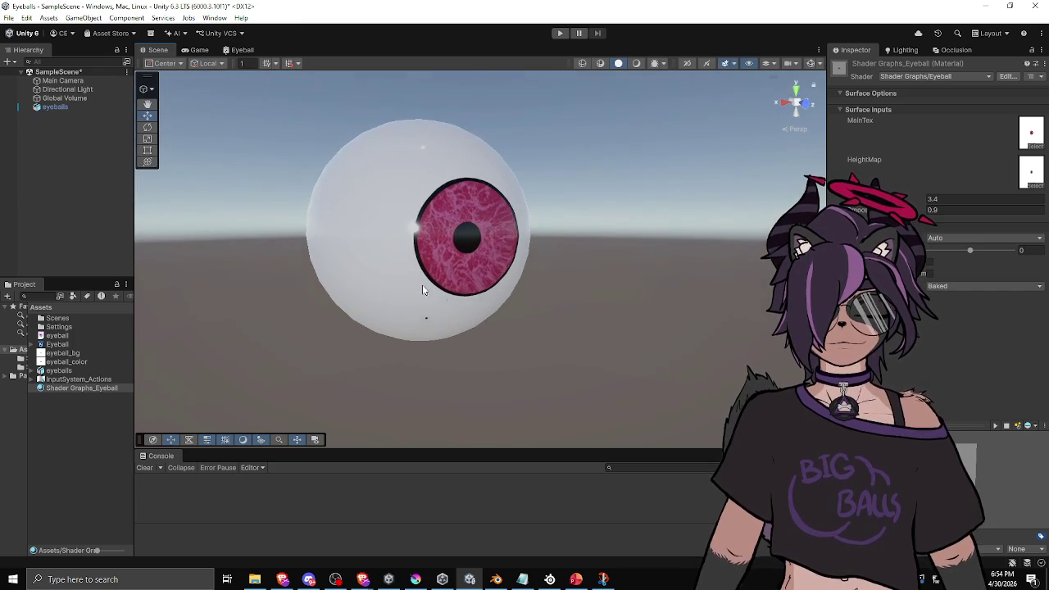
pyautogui.moveTo(432, 309)
pyautogui.keyDown('alt'); pyautogui.mouseDown()
pyautogui.moveTo(576, 239)
pyautogui.moveTo(592, 248)
pyautogui.moveTo(368, 307)
pyautogui.moveTo(462, 269)
pyautogui.mouseUp(); pyautogui.keyUp('alt')
pyautogui.scroll(5, 574, 272)
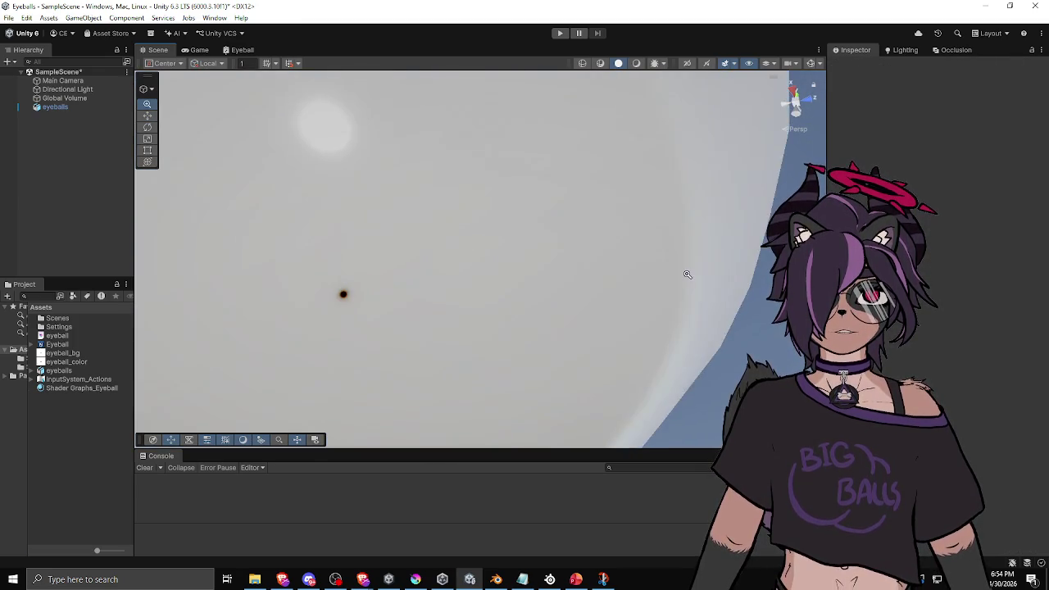
# Step: Zoom and orbit until the pink iris shows, and select the eyeball to inspect it
pyautogui.scroll(2, 694, 271)
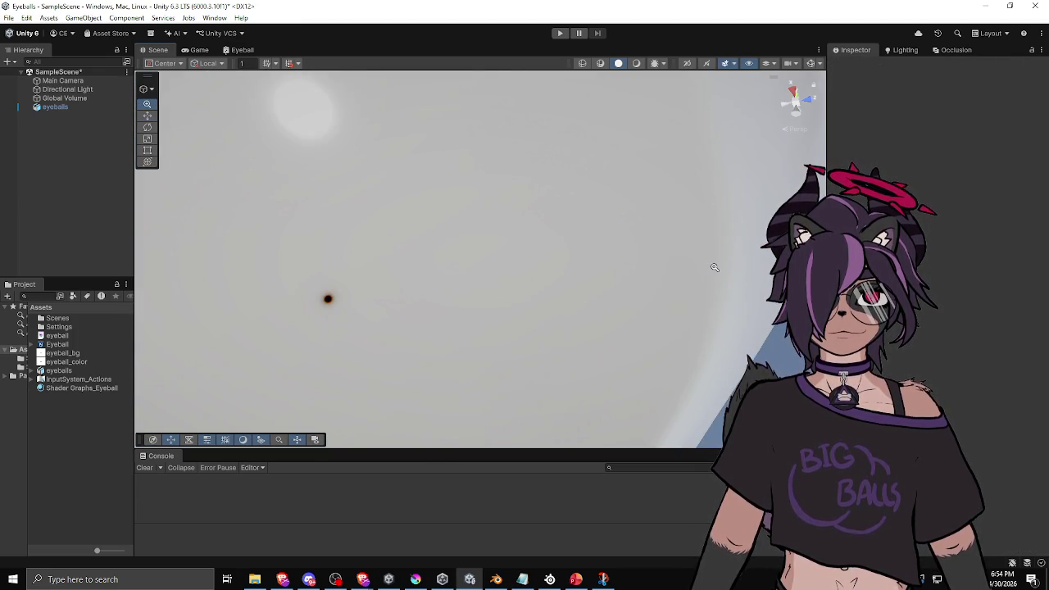
pyautogui.keyDown('alt'); pyautogui.moveTo(579, 273); pyautogui.dragTo(586, 220); pyautogui.keyUp('alt')
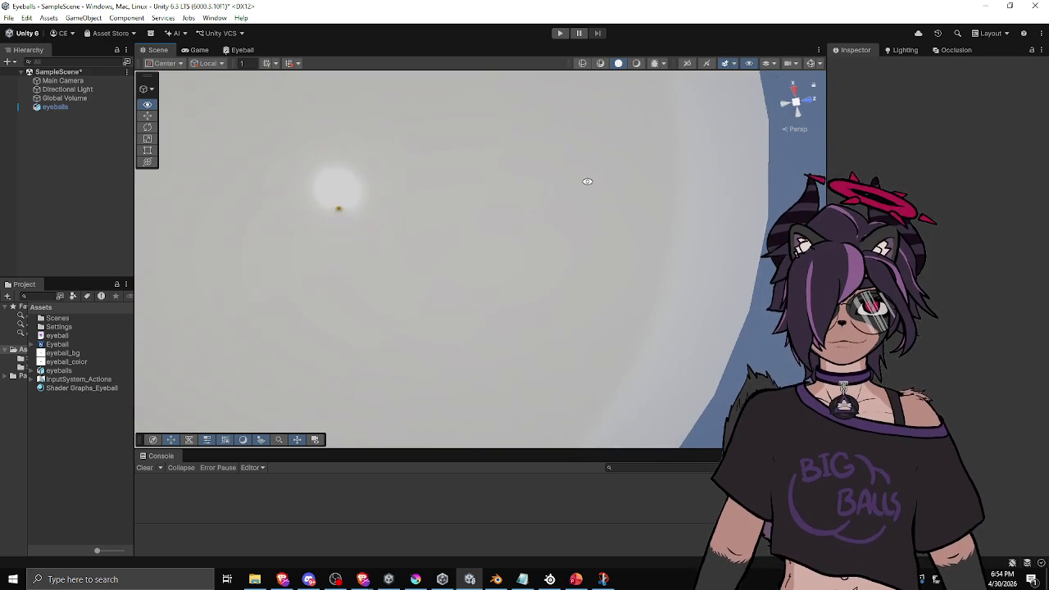
pyautogui.keyDown('alt'); pyautogui.moveTo(588, 178); pyautogui.dragTo(584, 229); pyautogui.keyUp('alt')
pyautogui.scroll(-5, 585, 229)
pyautogui.moveTo(355, 310)
pyautogui.keyDown('alt'); pyautogui.mouseDown()
pyautogui.moveTo(567, 253)
pyautogui.moveTo(513, 253)
pyautogui.moveTo(271, 205)
pyautogui.moveTo(468, 215)
pyautogui.moveTo(535, 137)
pyautogui.moveTo(645, 147)
pyautogui.mouseUp(); pyautogui.keyUp('alt')
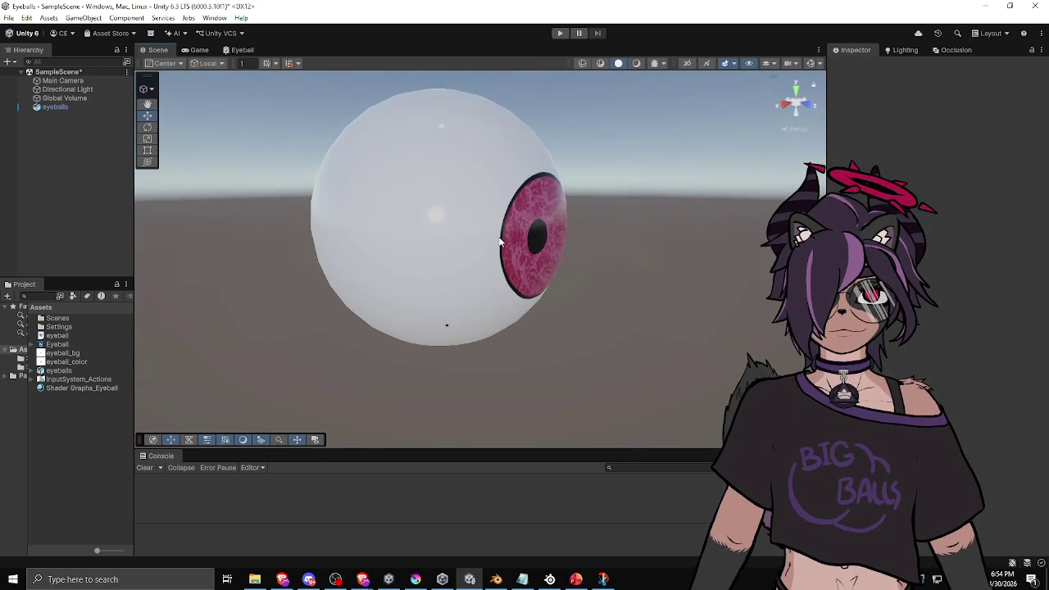
pyautogui.click(499, 241)
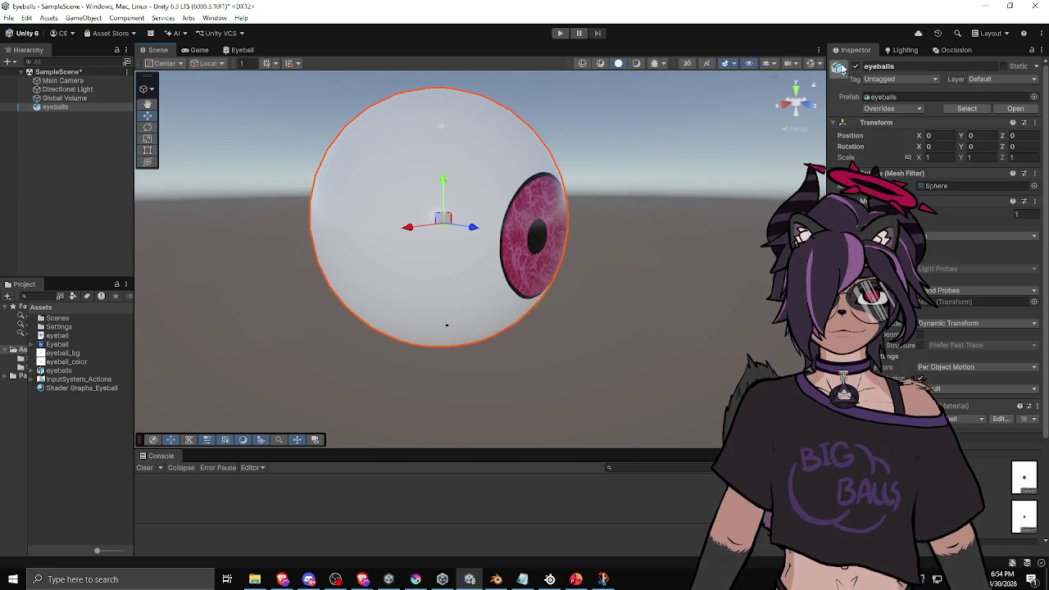
pyautogui.moveTo(535, 238)
pyautogui.keyDown('alt'); pyautogui.mouseDown()
pyautogui.moveTo(464, 242)
pyautogui.moveTo(489, 169)
pyautogui.moveTo(346, 287)
pyautogui.moveTo(514, 247)
pyautogui.mouseUp(); pyautogui.keyUp('alt')
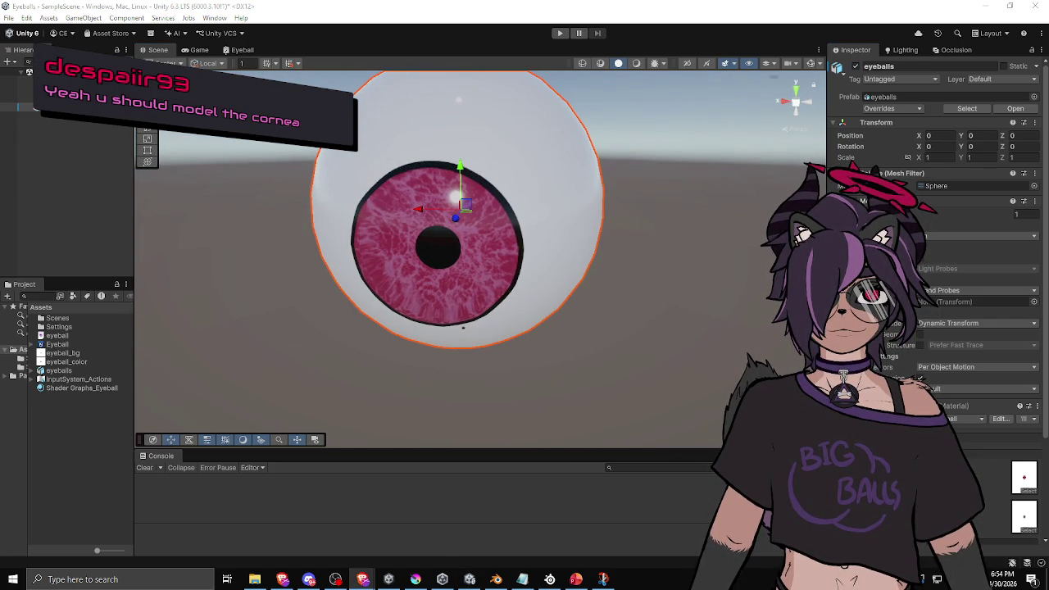
pyautogui.scroll(-3, 618, 263)
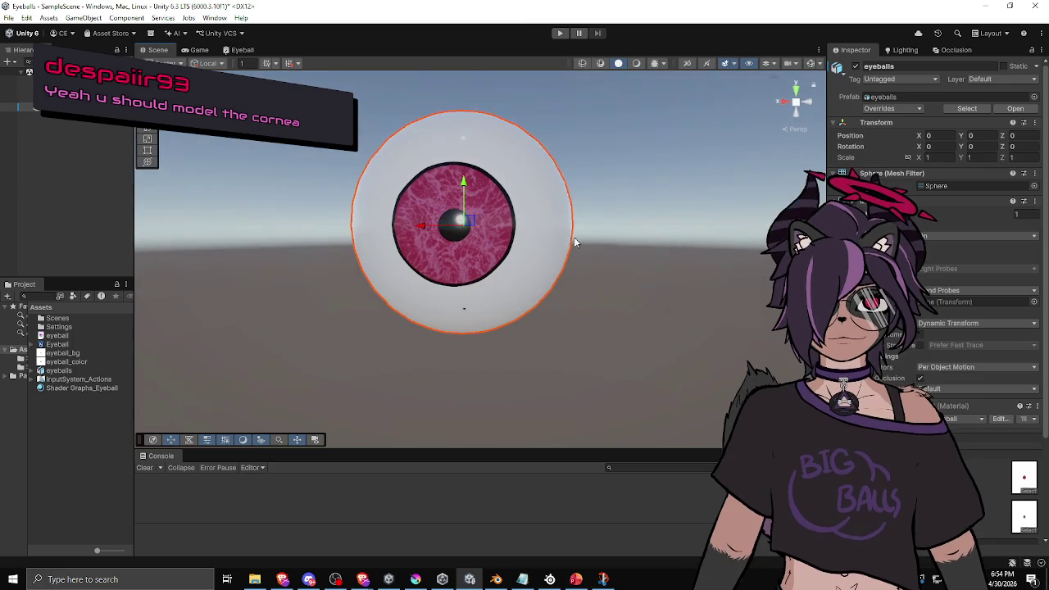
# Step: Deselect the eyeball, view the iris from several angles, then switch to the Blender window
pyautogui.click(438, 297)
pyautogui.scroll(-3, 439, 297)
pyautogui.moveTo(394, 297)
pyautogui.keyDown('alt'); pyautogui.mouseDown()
pyautogui.moveTo(543, 305)
pyautogui.moveTo(543, 342)
pyautogui.moveTo(279, 343)
pyautogui.mouseUp(); pyautogui.keyUp('alt')
pyautogui.scroll(3, 345, 304)
pyautogui.moveTo(539, 290); pyautogui.dragTo(469, 349)
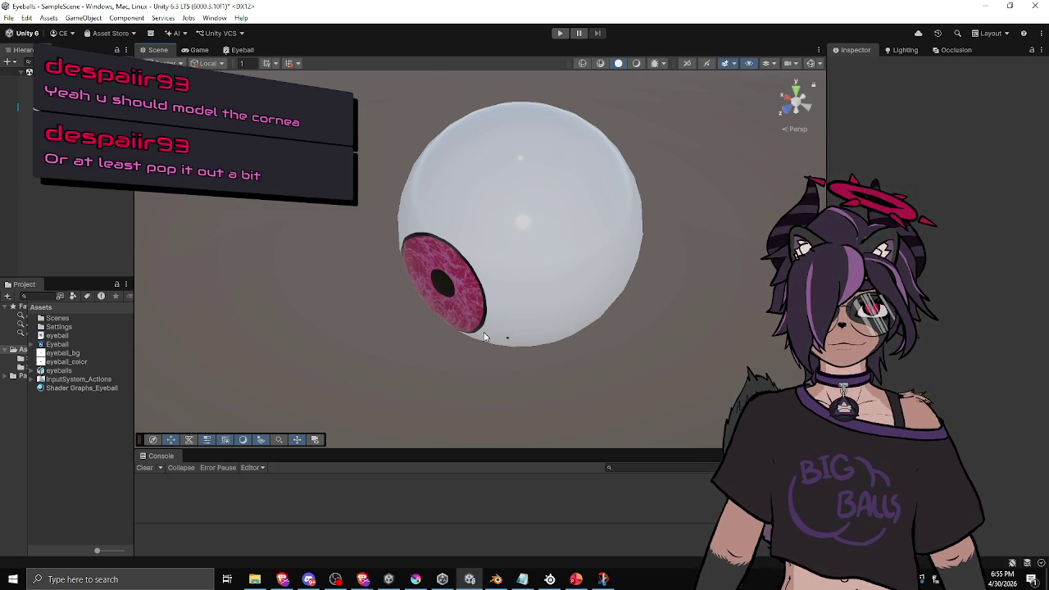
pyautogui.moveTo(482, 280)
pyautogui.mouseDown()
pyautogui.moveTo(458, 171)
pyautogui.moveTo(406, 198)
pyautogui.moveTo(397, 183)
pyautogui.moveTo(370, 257)
pyautogui.moveTo(466, 264)
pyautogui.moveTo(471, 273)
pyautogui.mouseUp()
pyautogui.moveTo(436, 189); pyautogui.dragTo(413, 174)
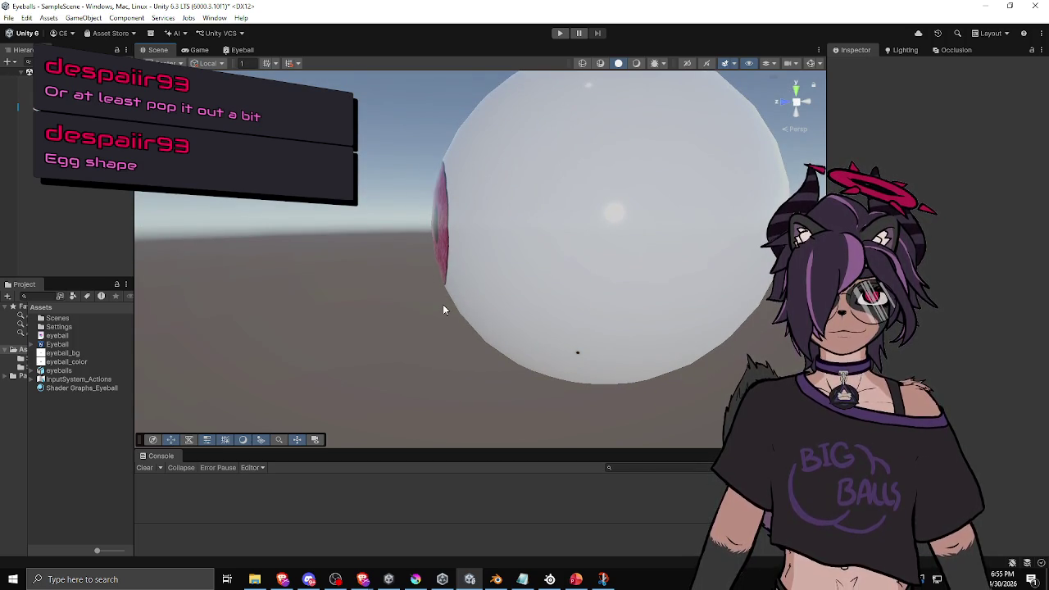
pyautogui.moveTo(450, 266)
pyautogui.mouseDown()
pyautogui.moveTo(460, 307)
pyautogui.moveTo(497, 327)
pyautogui.moveTo(555, 326)
pyautogui.moveTo(533, 316)
pyautogui.moveTo(557, 293)
pyautogui.moveTo(647, 293)
pyautogui.moveTo(662, 308)
pyautogui.moveTo(658, 325)
pyautogui.moveTo(514, 262)
pyautogui.mouseUp()
pyautogui.moveTo(498, 583)
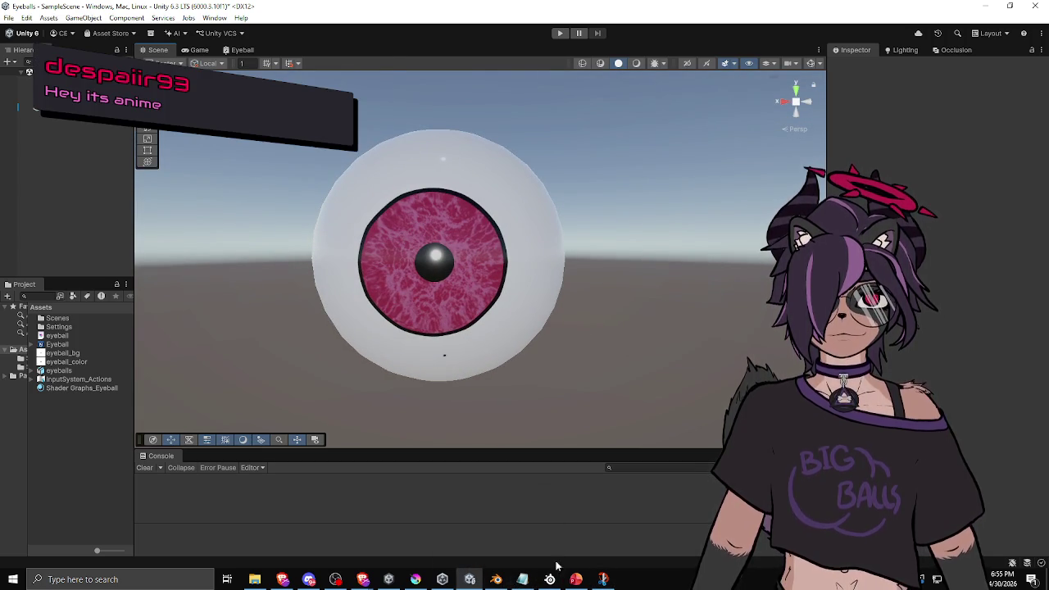
pyautogui.click(530, 561)
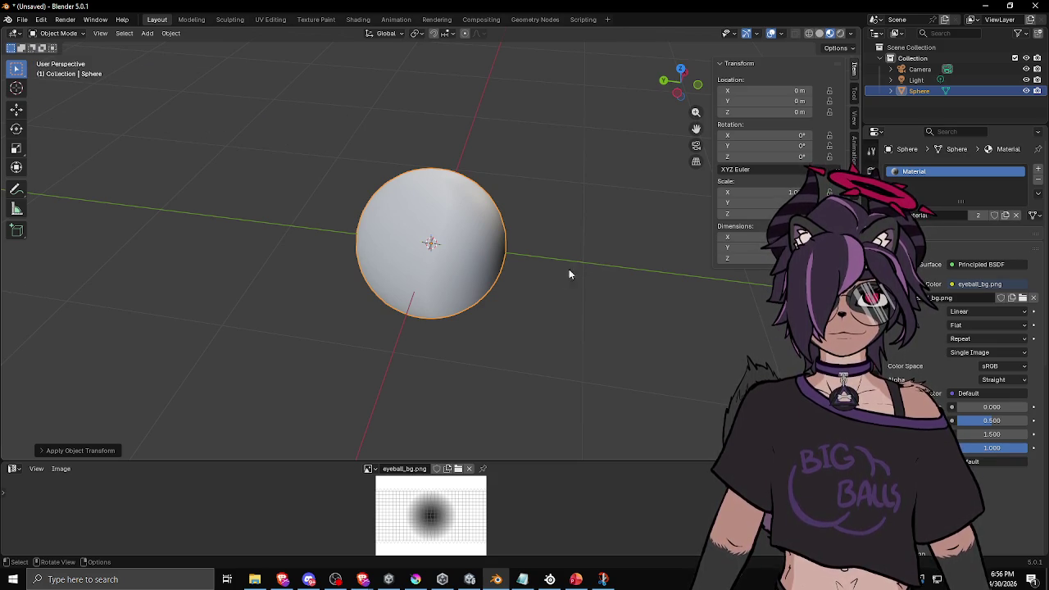
# Step: Enlarge the image area, reload eyeball_bg.png, zoom onto the sphere and enter Edit Mode
pyautogui.moveTo(581, 268); pyautogui.dragTo(511, 205)
pyautogui.moveTo(496, 459); pyautogui.dragTo(492, 378)
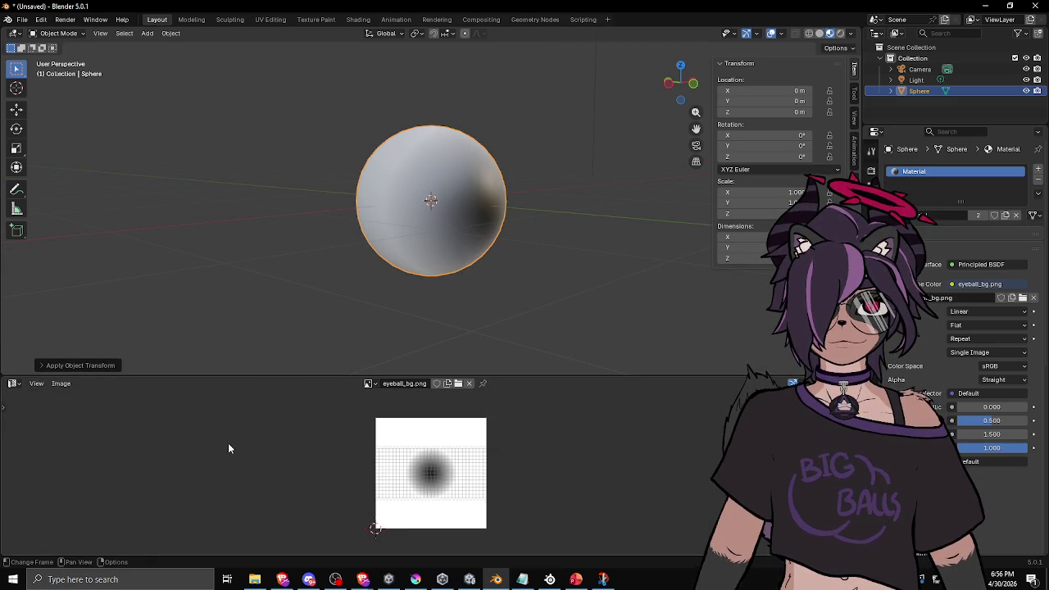
pyautogui.hotkey('alt', 'r')
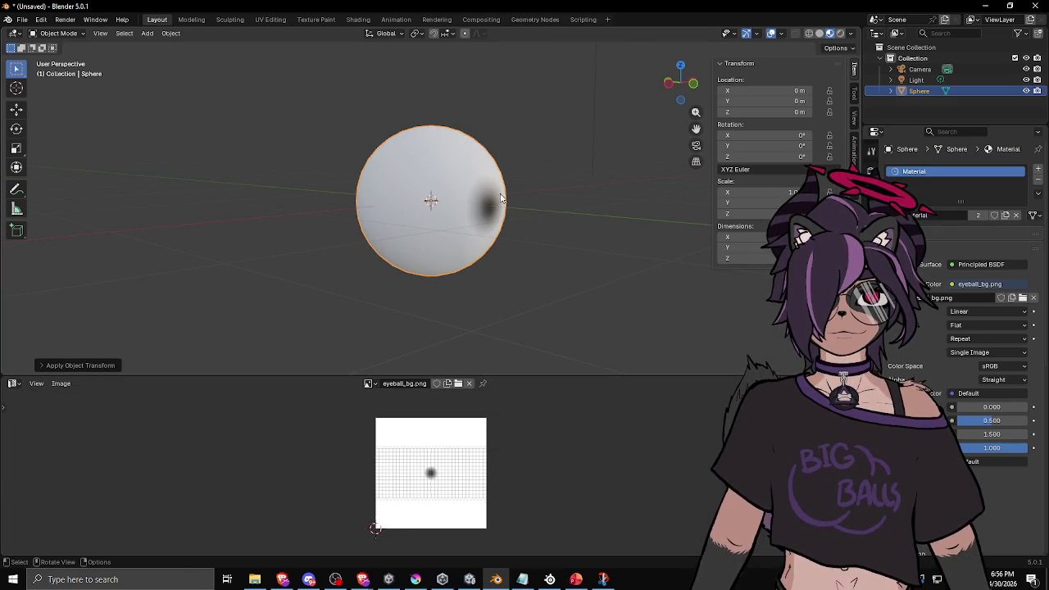
pyautogui.scroll(4, 502, 198)
pyautogui.moveTo(596, 196); pyautogui.dragTo(527, 226)
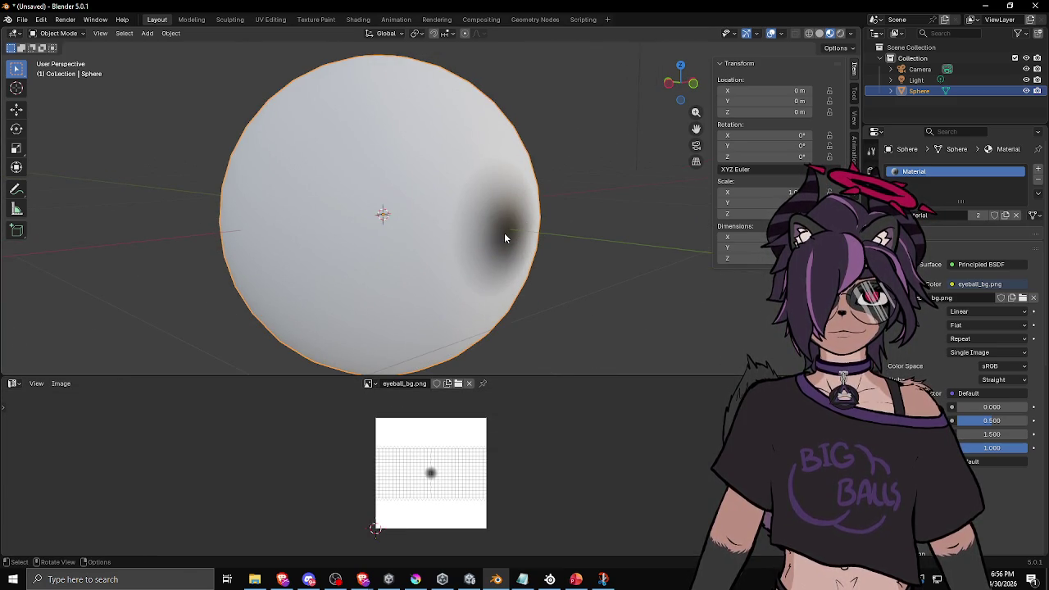
pyautogui.press('Tab')
# Step: Select the iris-centre vertex, face it front, and cancel a trial Y-axis pull
pyautogui.click(506, 231)
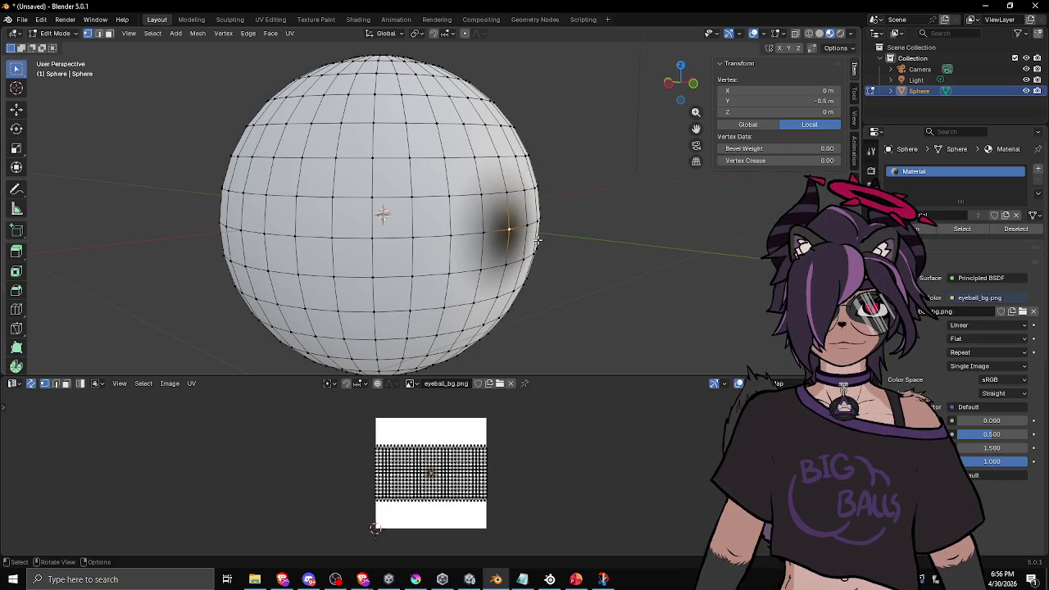
pyautogui.moveTo(542, 238)
pyautogui.mouseDown()
pyautogui.moveTo(496, 233)
pyautogui.moveTo(574, 231)
pyautogui.mouseUp()
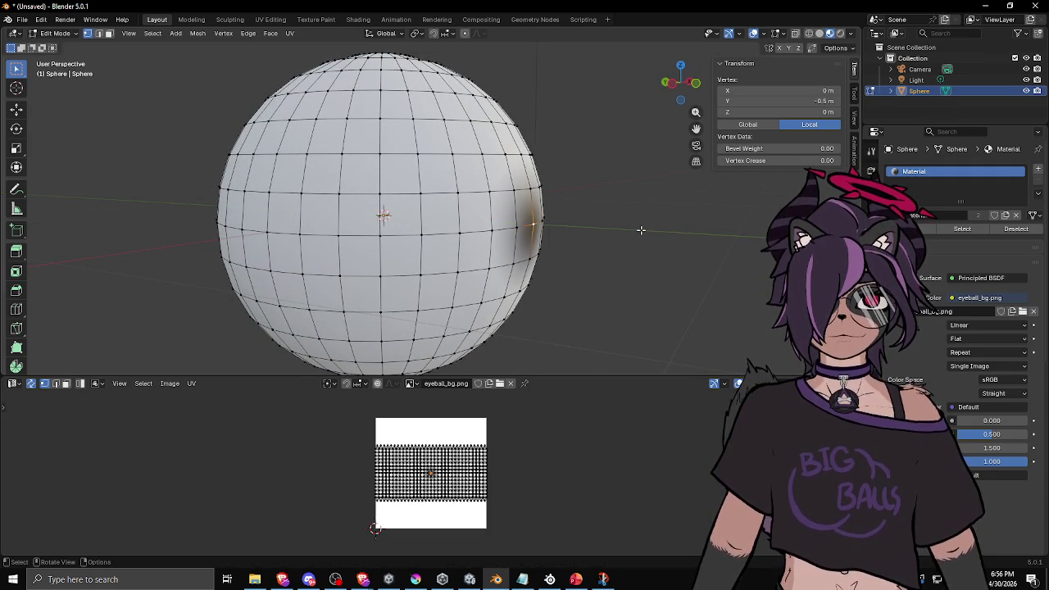
pyautogui.press('g')
pyautogui.press('y')
pyautogui.press('Escape')
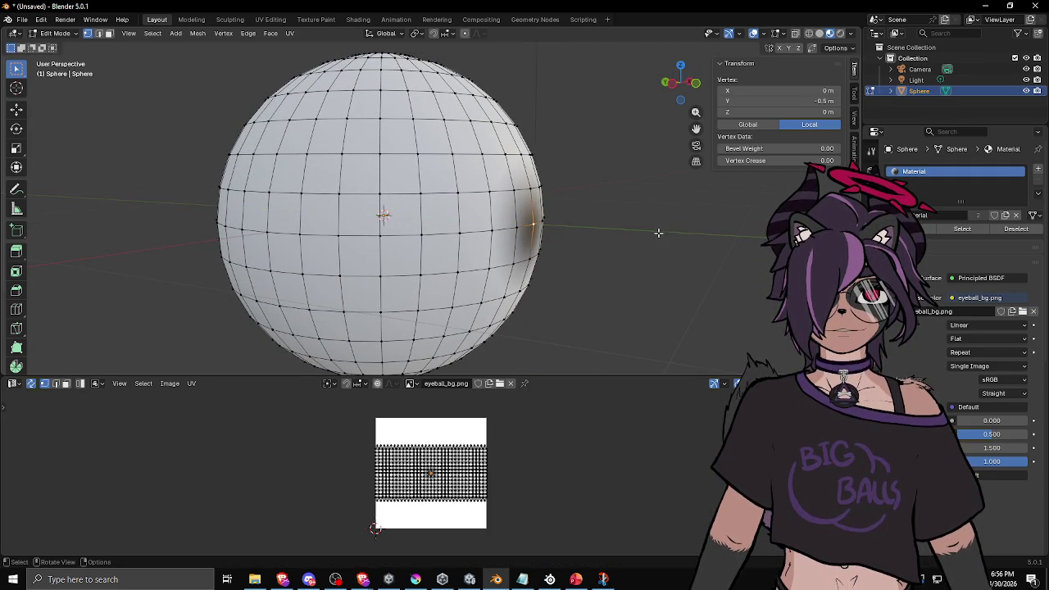
# Step: Bulge the vertex along Y with proportional falloff, inspect it, then undo back to a round sphere
pyautogui.press('g')
pyautogui.press('y')
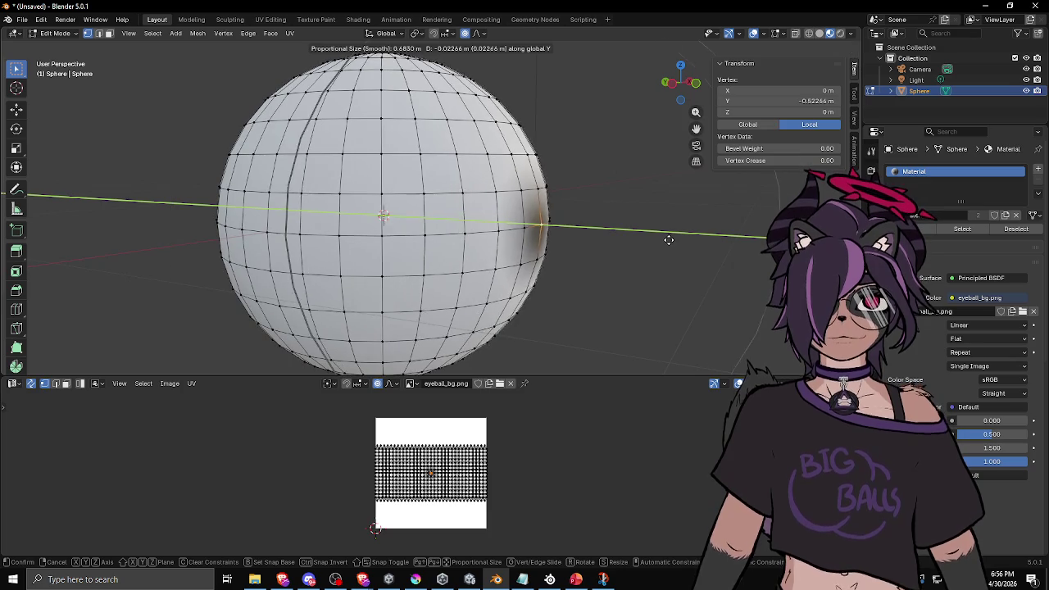
pyautogui.scroll(3, 668, 239)
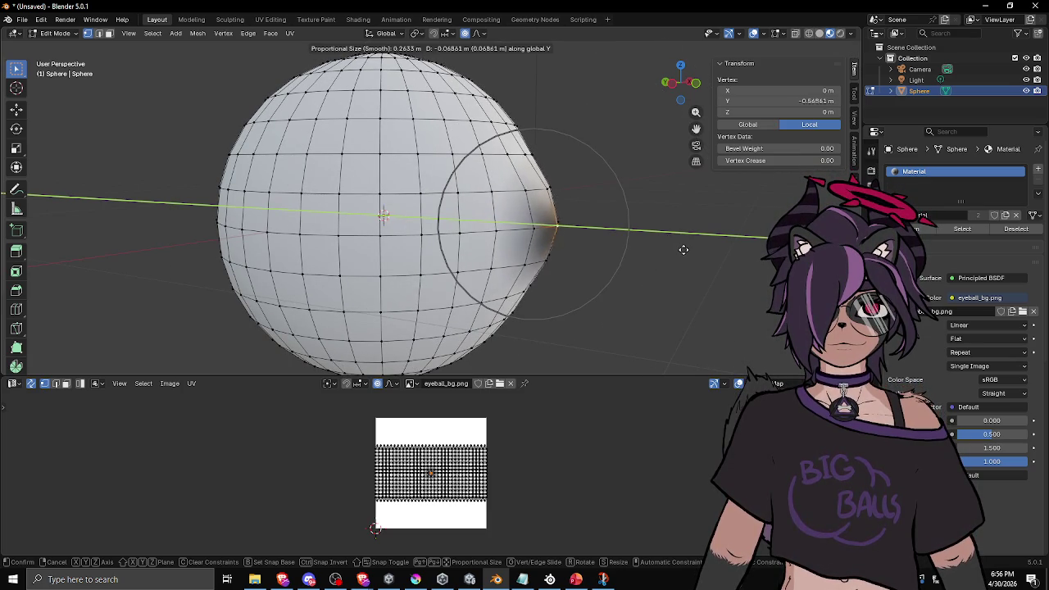
pyautogui.scroll(2, 676, 246)
pyautogui.scroll(-4, 675, 246)
pyautogui.scroll(1, 674, 244)
pyautogui.click(676, 244)
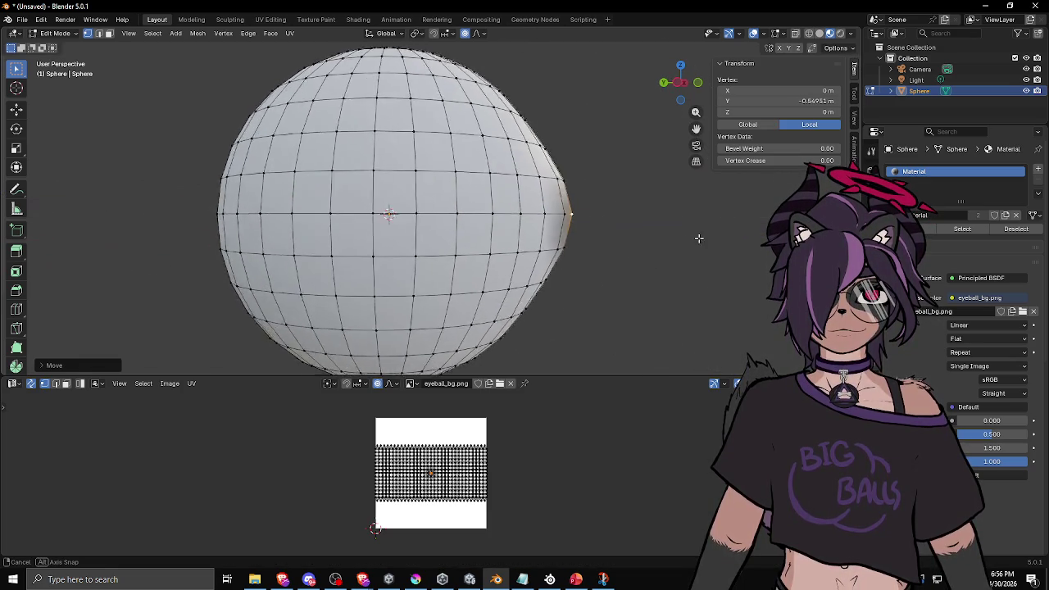
pyautogui.moveTo(707, 236)
pyautogui.mouseDown()
pyautogui.moveTo(615, 251)
pyautogui.moveTo(481, 247)
pyautogui.moveTo(496, 276)
pyautogui.moveTo(629, 249)
pyautogui.mouseUp()
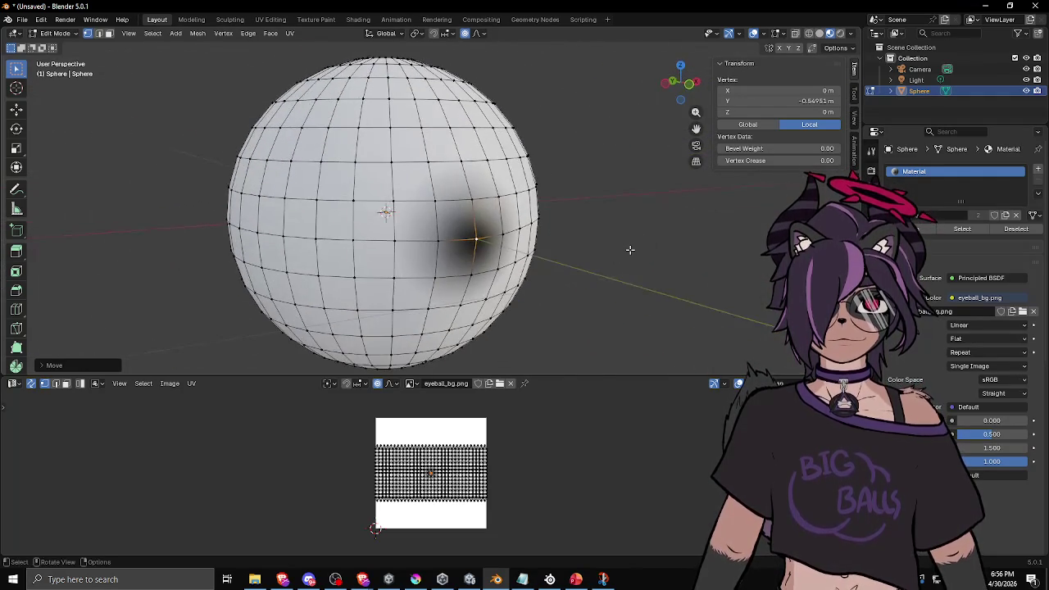
pyautogui.hotkey('ctrl', 'z')
pyautogui.hotkey('ctrl', 'z')
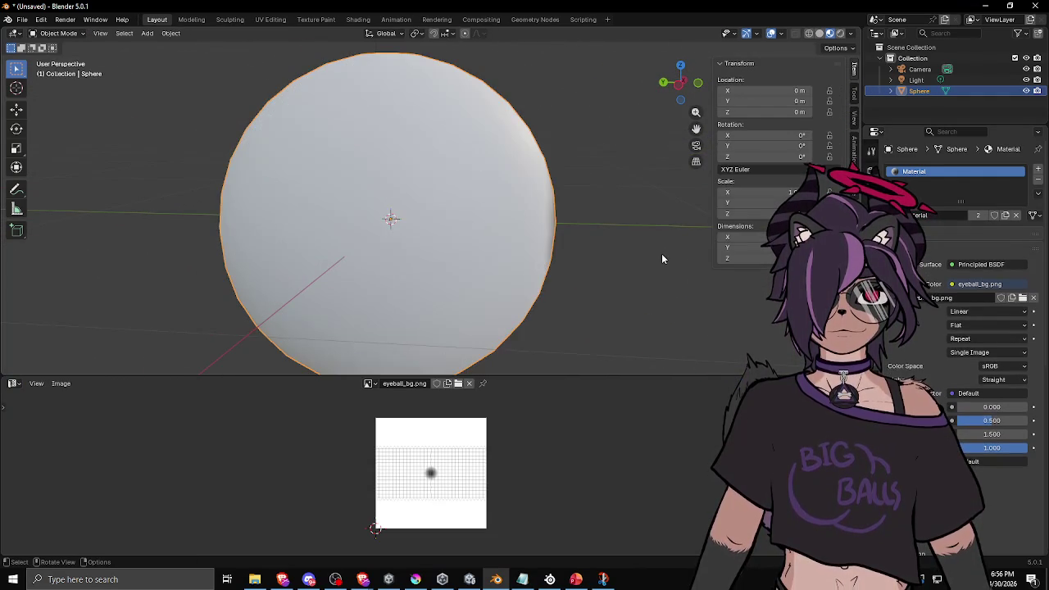
# Step: Duplicate the sphere in place, hide the backup Sphere.001, and edit the original Sphere's vertices
pyautogui.hotkey('shift', 'd')
pyautogui.rightClick(598, 244)
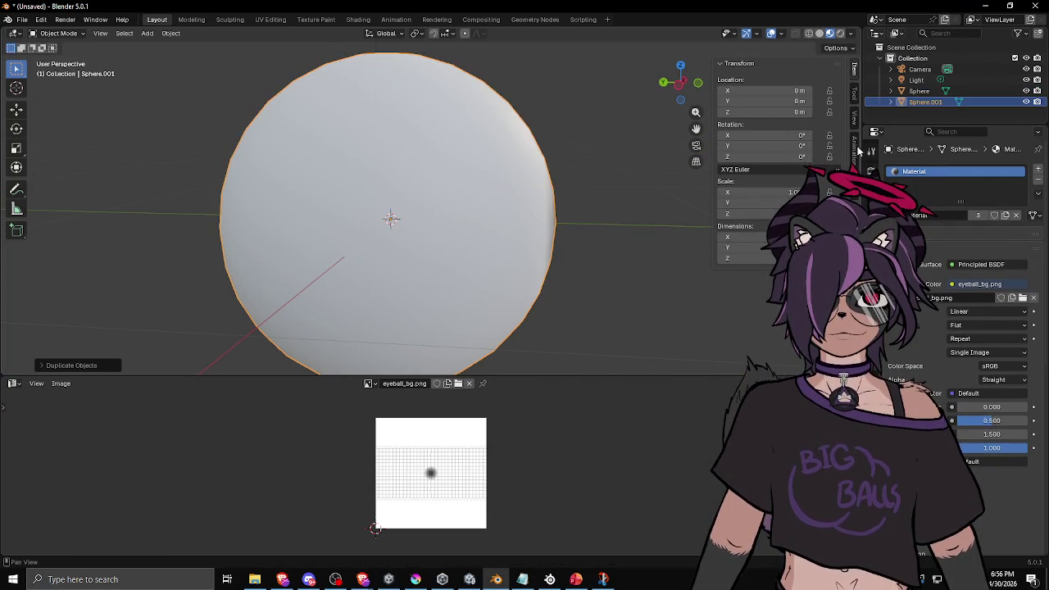
pyautogui.click(1026, 102)
pyautogui.click(954, 91)
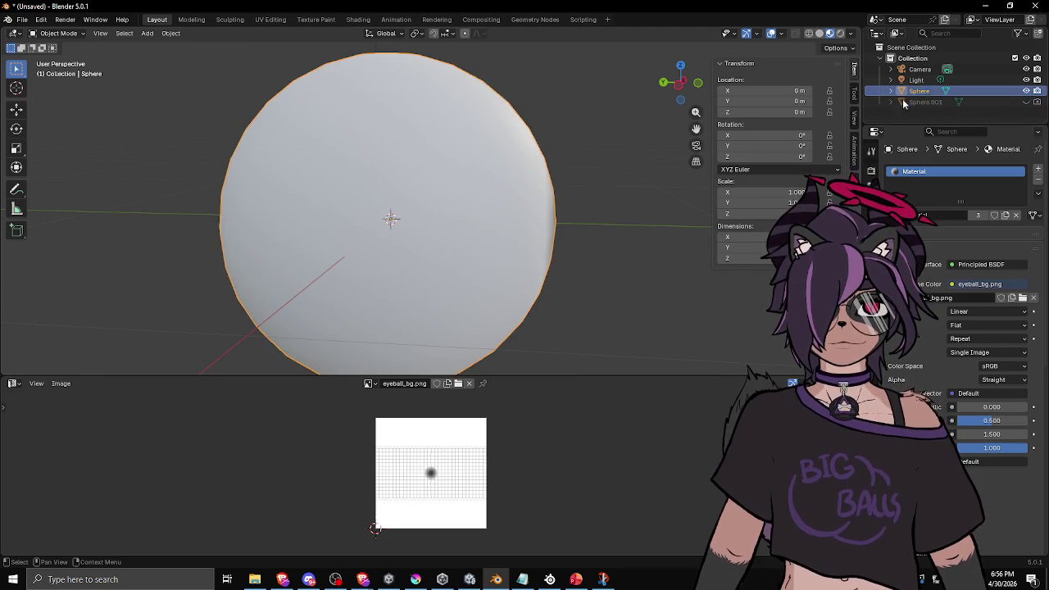
pyautogui.press('Tab')
# Step: In right side view, pull the front vertex outward along Y to form a cornea bulge
pyautogui.moveTo(564, 226); pyautogui.dragTo(558, 232)
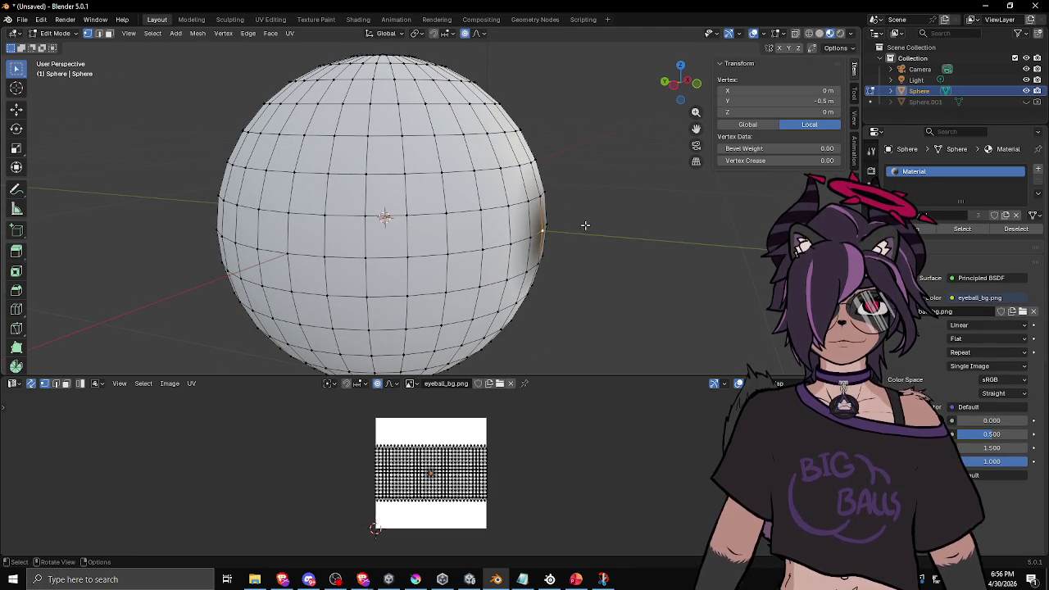
pyautogui.press('KP_1')
pyautogui.press('KP_3')
pyautogui.press('g')
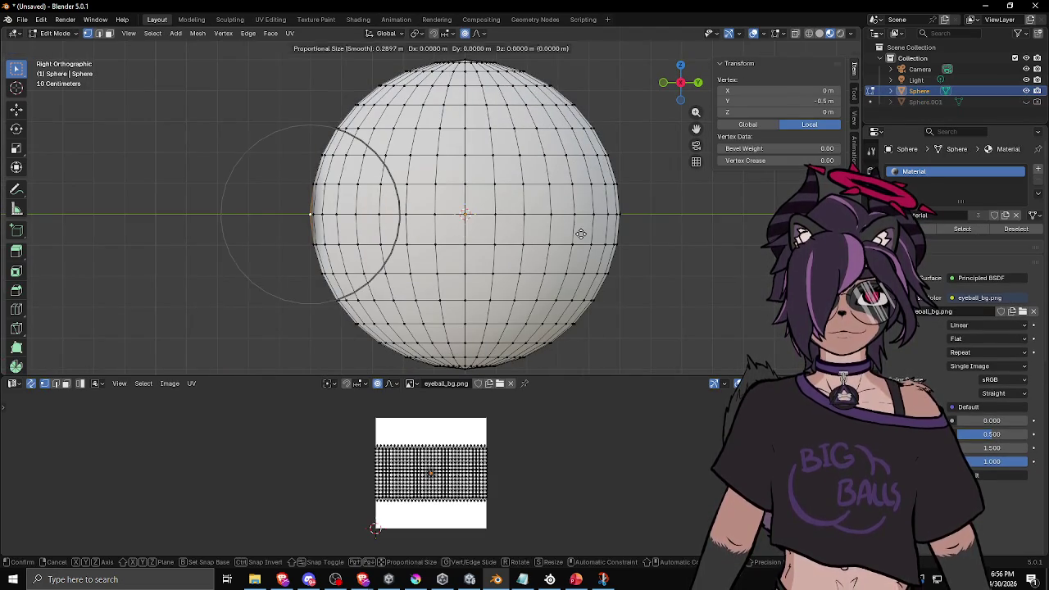
pyautogui.press('y')
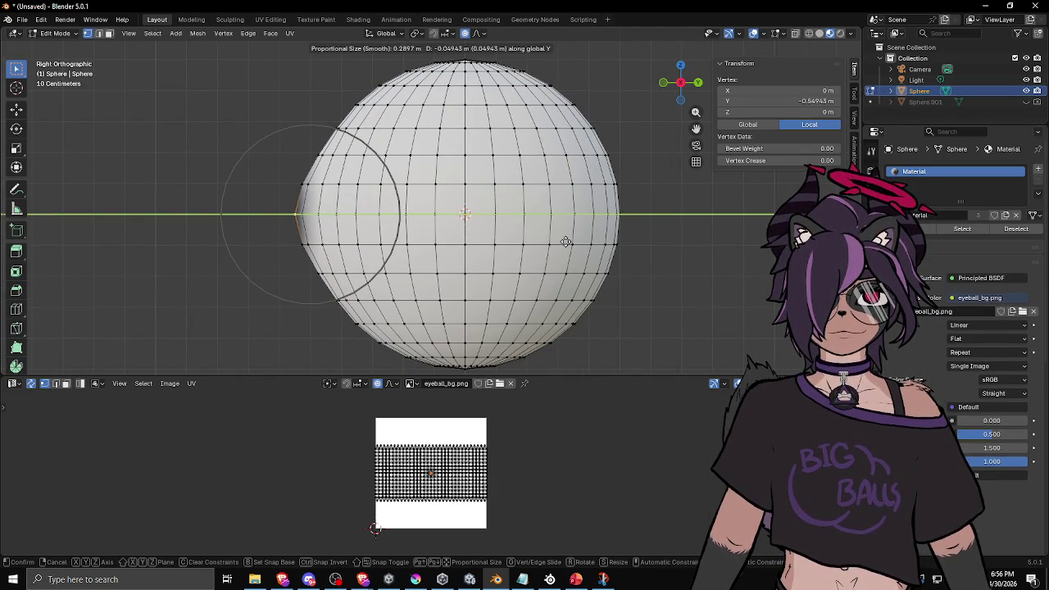
pyautogui.click(566, 240)
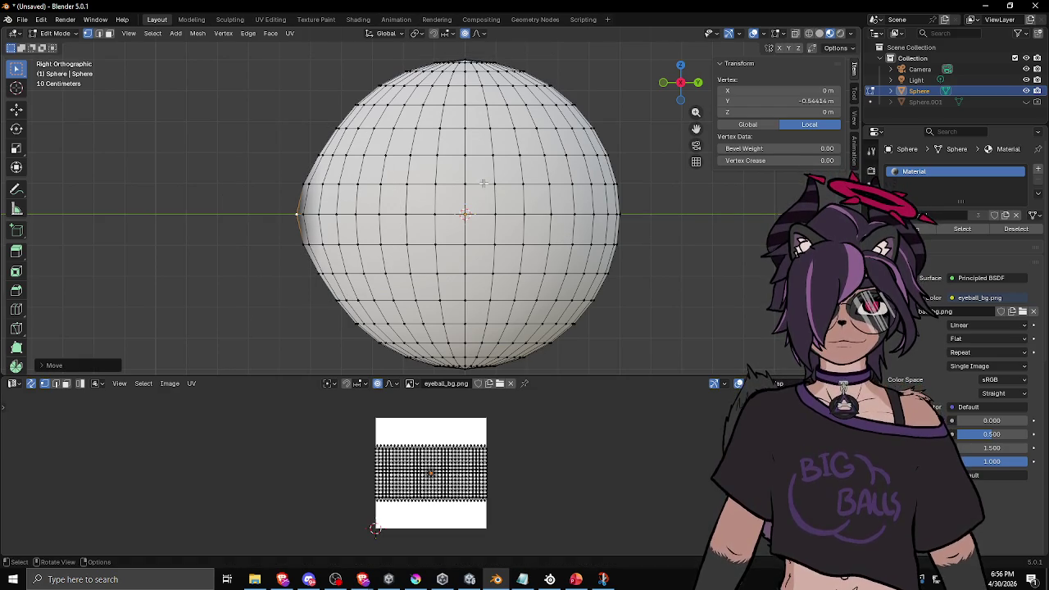
# Step: In orthographic side view, enlarge the bulge to Y -0.53707 m and return to Object Mode
pyautogui.moveTo(461, 192)
pyautogui.mouseDown()
pyautogui.moveTo(632, 187)
pyautogui.moveTo(683, 205)
pyautogui.moveTo(665, 194)
pyautogui.mouseUp()
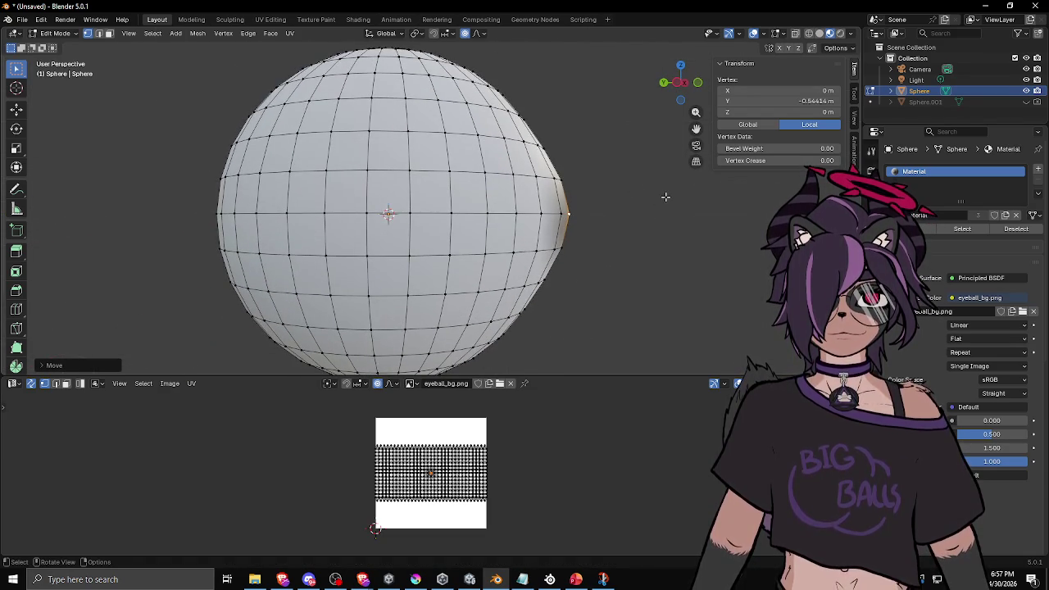
pyautogui.press('KP_5')
pyautogui.press('KP_3')
pyautogui.press('g')
pyautogui.press('y')
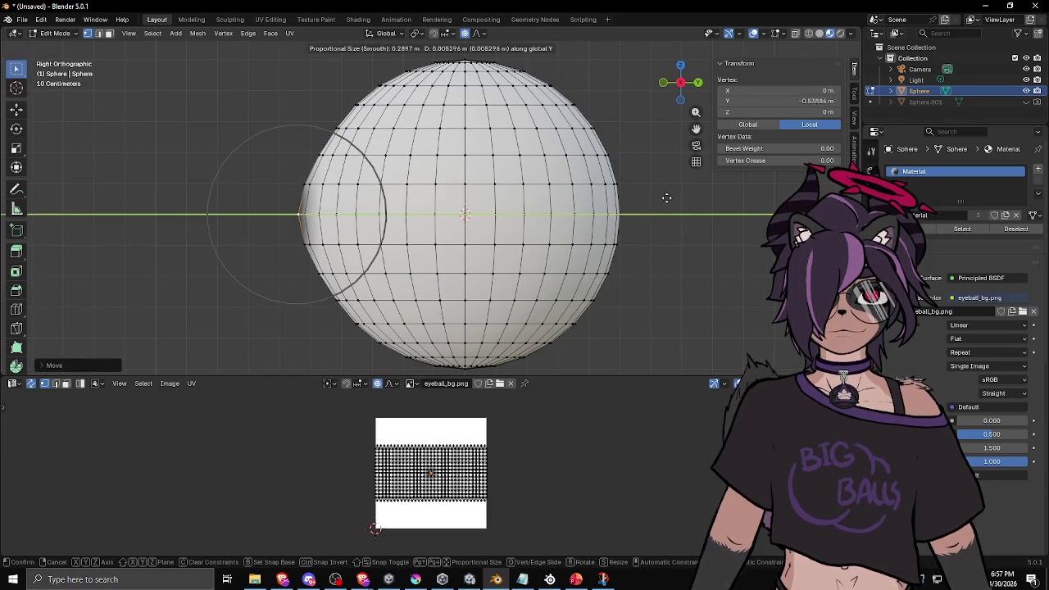
pyautogui.click(666, 197)
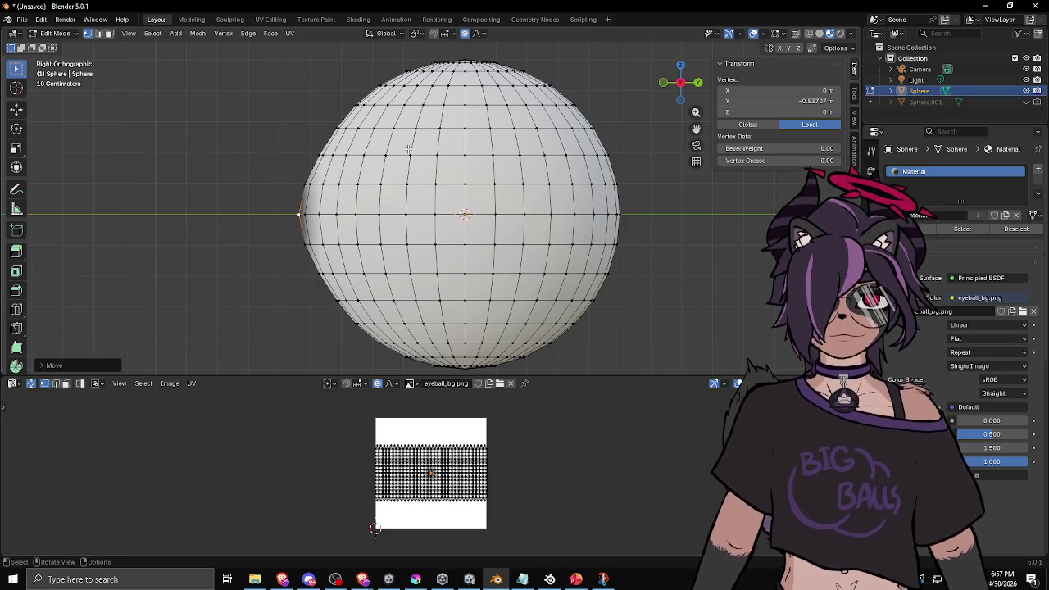
pyautogui.press('Tab')
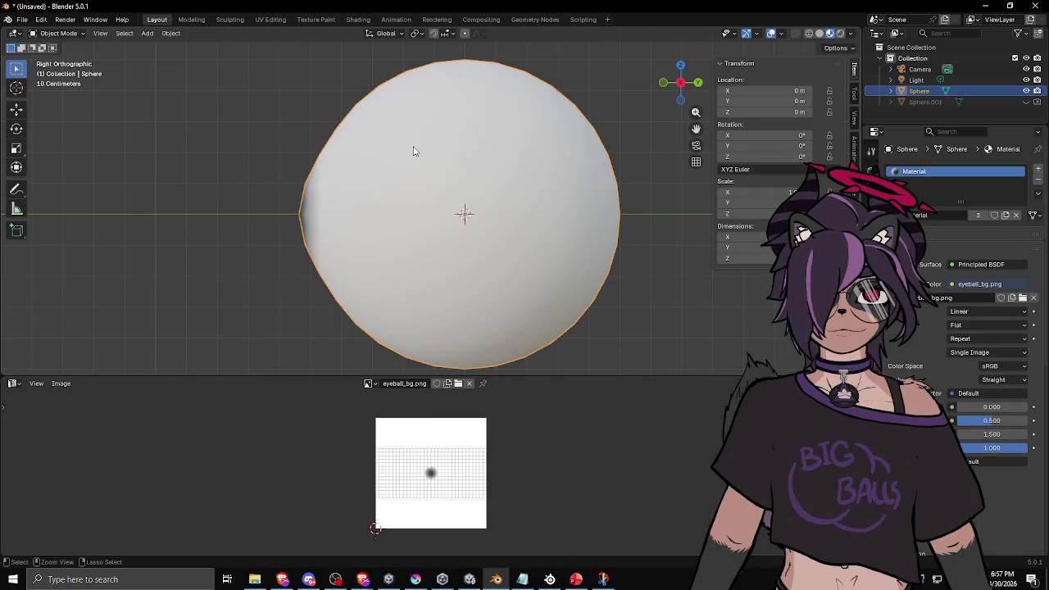
# Step: Start an FBX (.fbx) export from File > Export
pyautogui.click(22, 19)
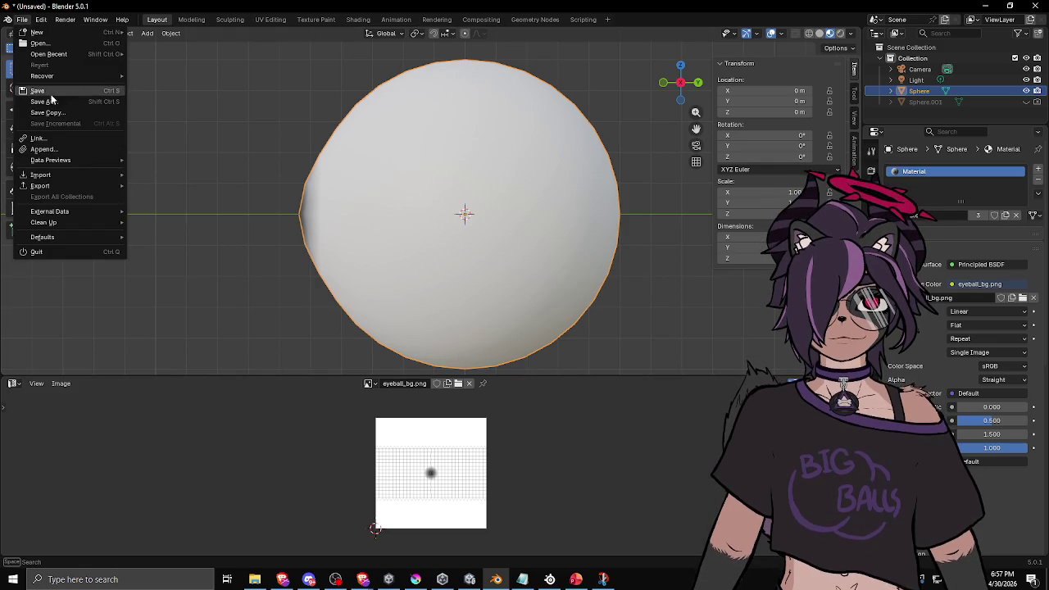
pyautogui.moveTo(51, 187)
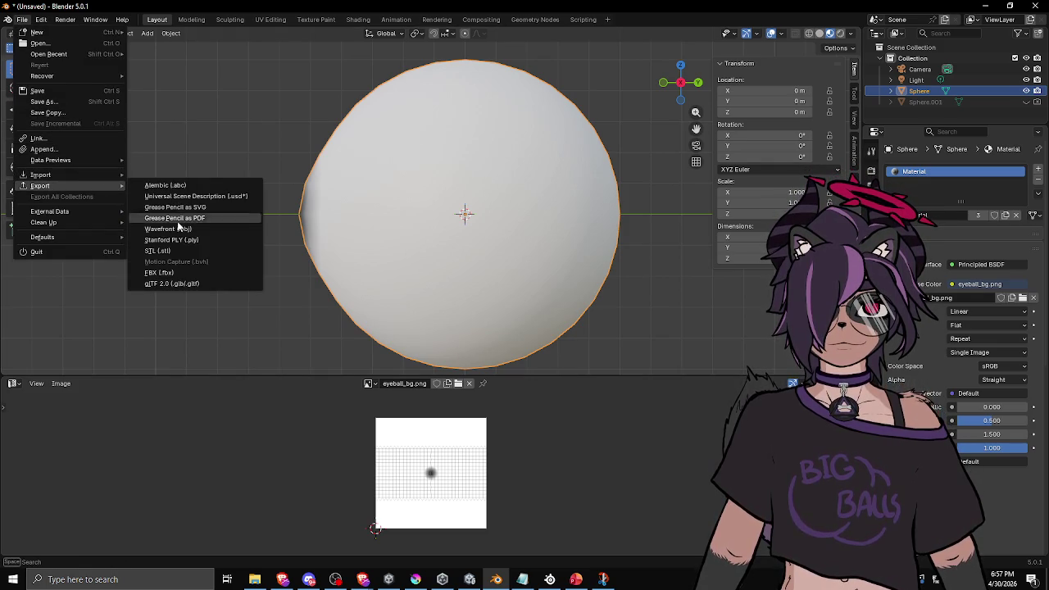
pyautogui.click(179, 273)
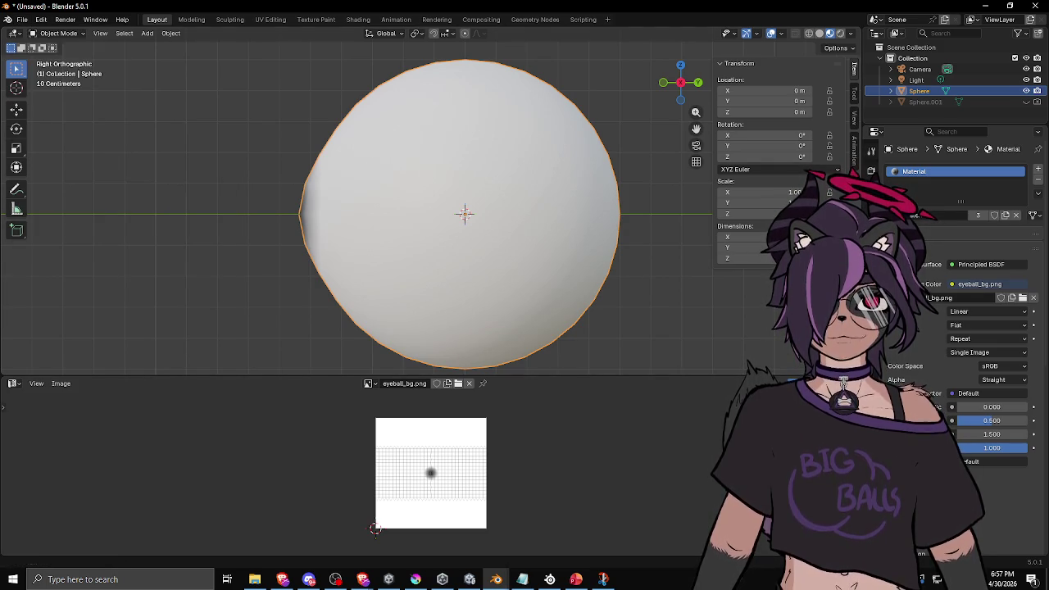